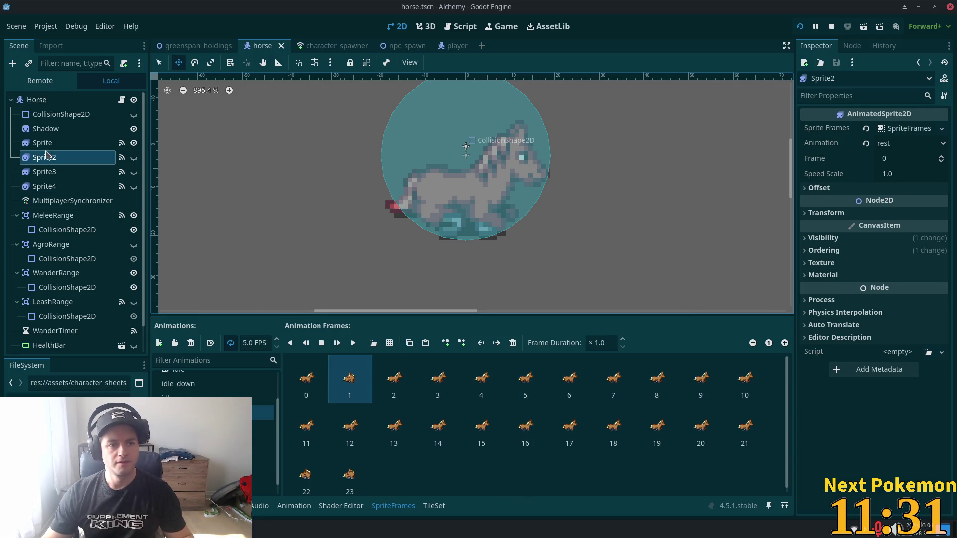
Add a new animation named 'rest' to Sprite3
left_click(44, 172)
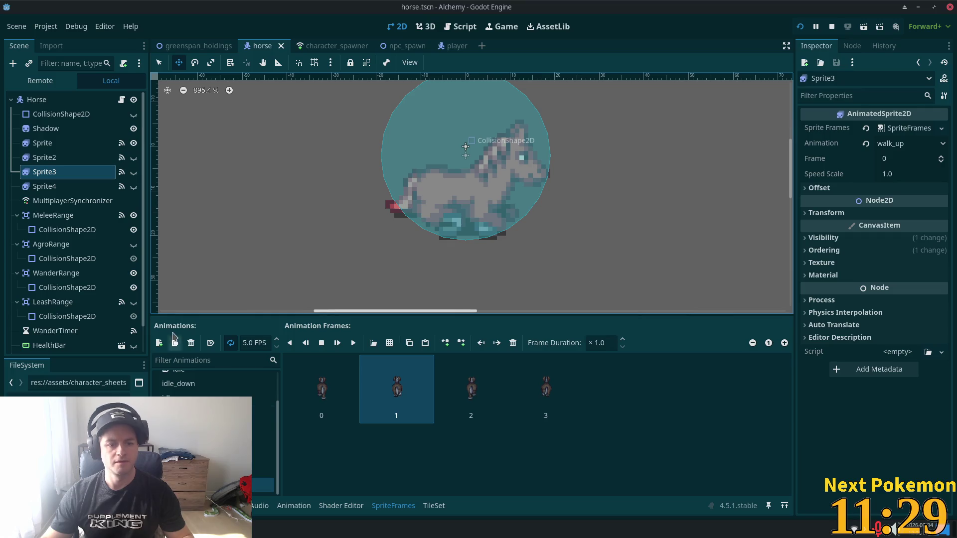
left_click(160, 343)
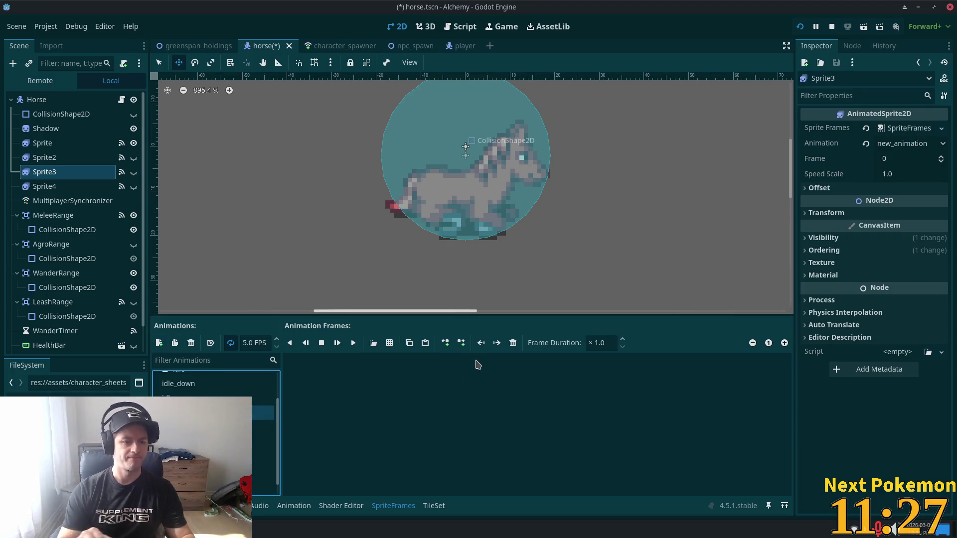
type("rest")
key("Return")
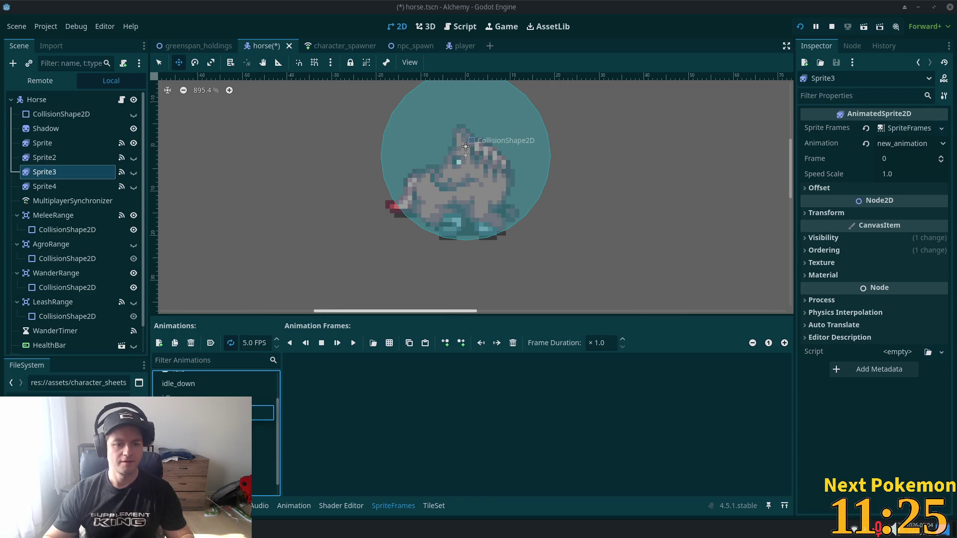
left_click(396, 355)
Add the first bottom-row frame of hardy horse bottom v11.png to the rest animation
left_click(373, 343)
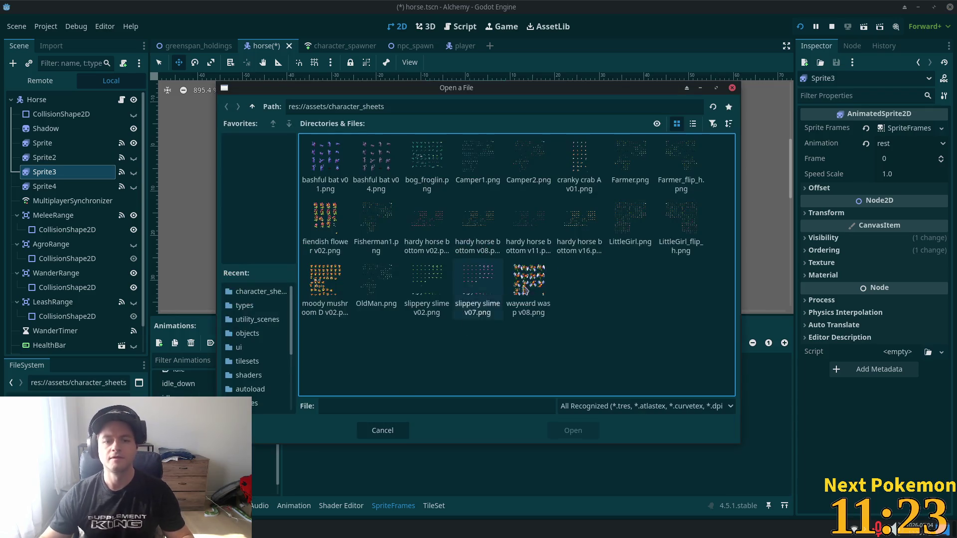
left_click(522, 221)
double_click(523, 222)
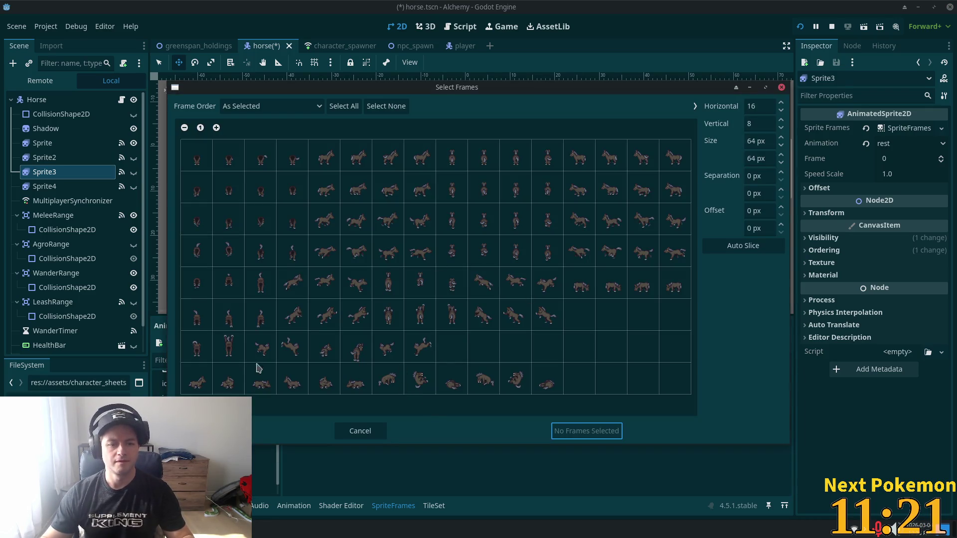
left_click(201, 383)
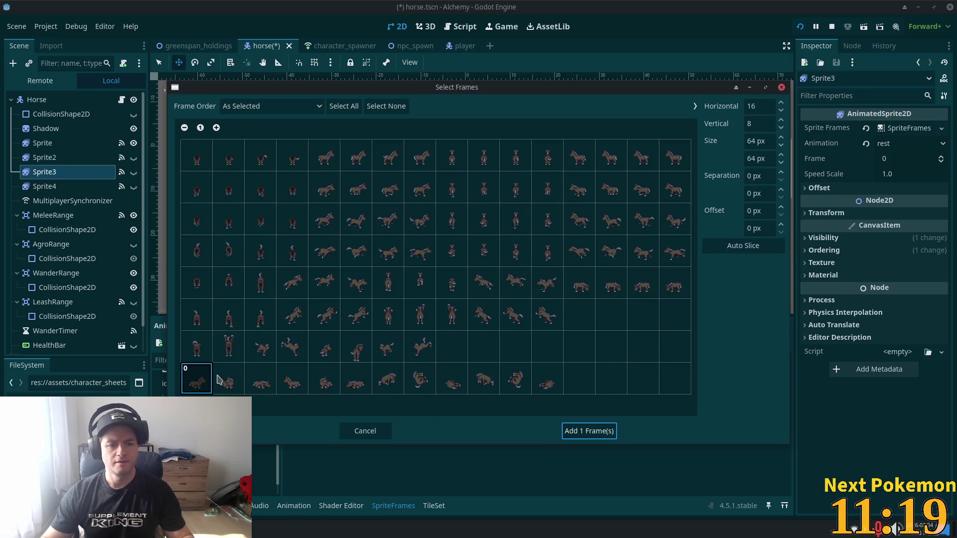
left_click(583, 432)
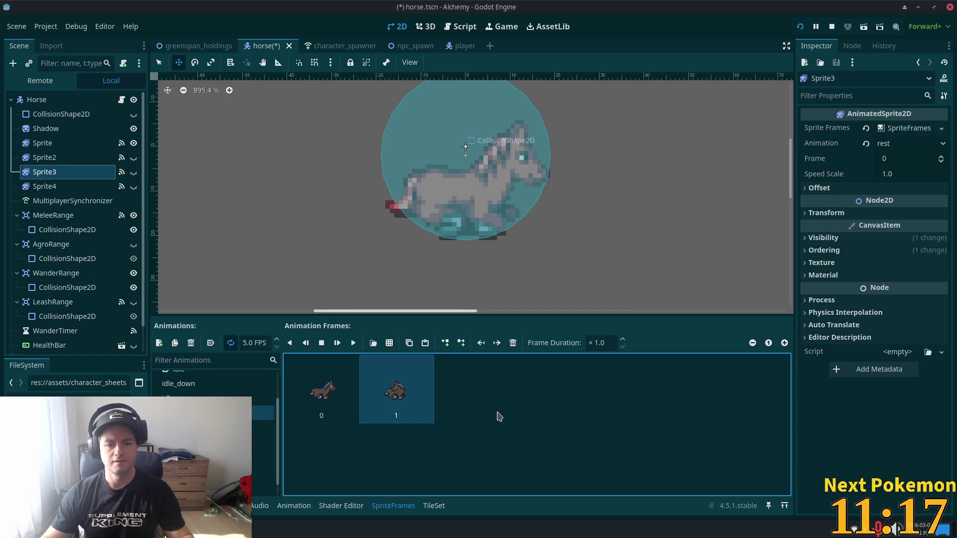
Paste repeated copies of the resting frame into the rest animation
left_click(321, 392)
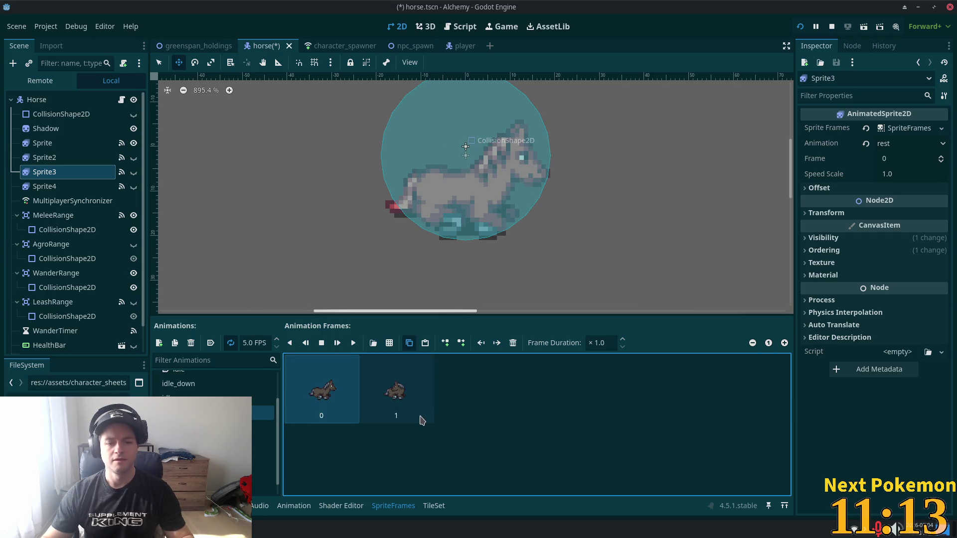
key("ctrl+v")
key("ctrl+v")
key("ctrl+v")
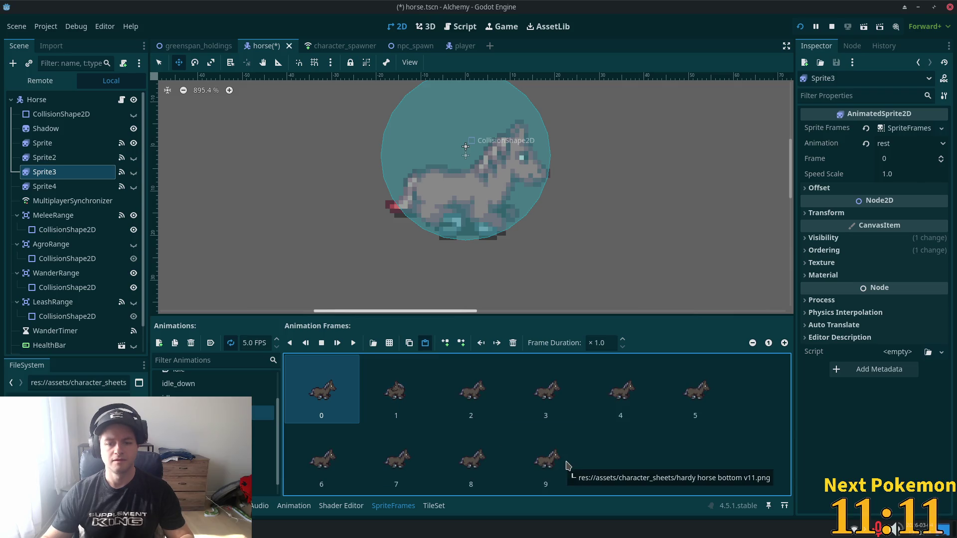
key("ctrl+v")
key("ctrl+v")
key("ctrl+v")
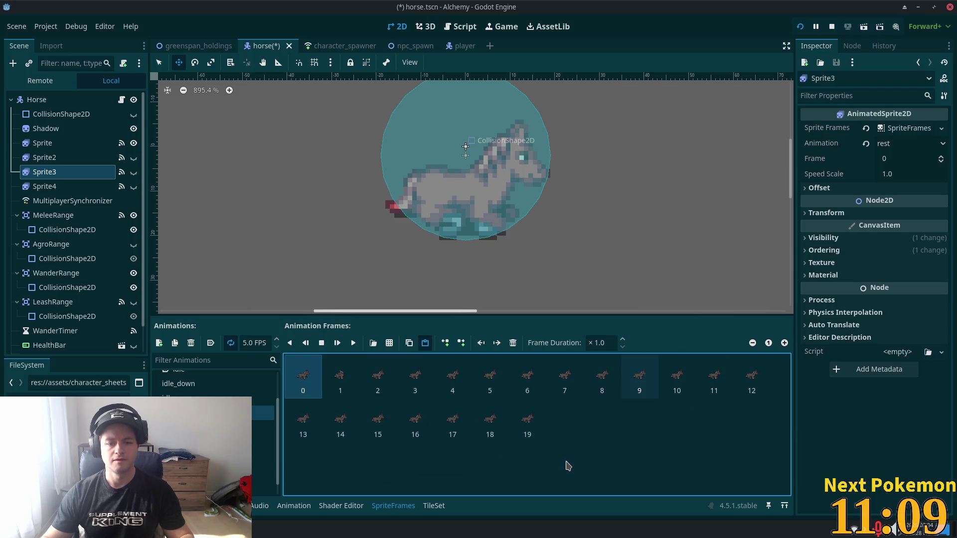
key("ctrl+v")
key("ctrl+v")
left_click(358, 388)
key("ctrl+v")
key("ctrl+v")
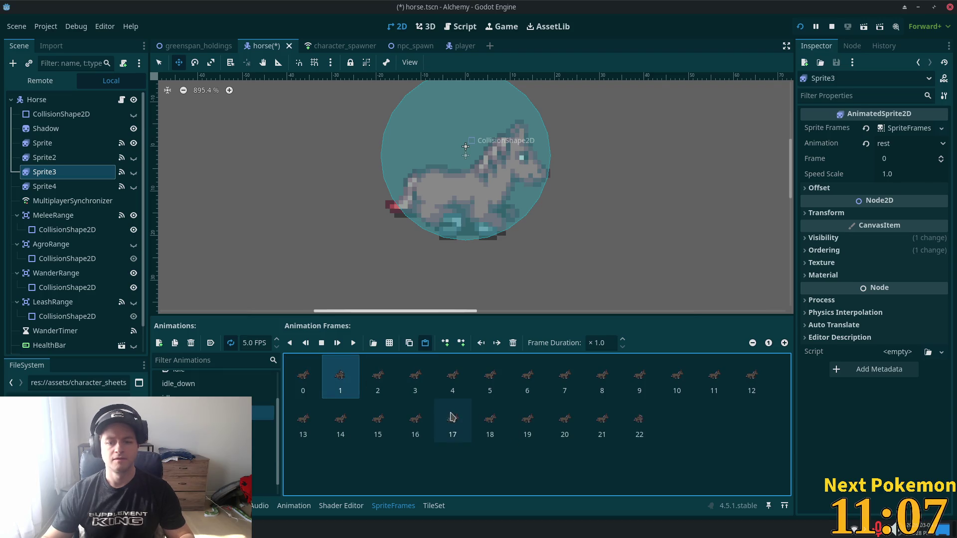
Remove a surplus frame and append one more so rest holds 24 frames, then save horse.tscn
left_click(322, 375)
left_click(336, 373)
left_click(516, 344)
left_click(306, 398)
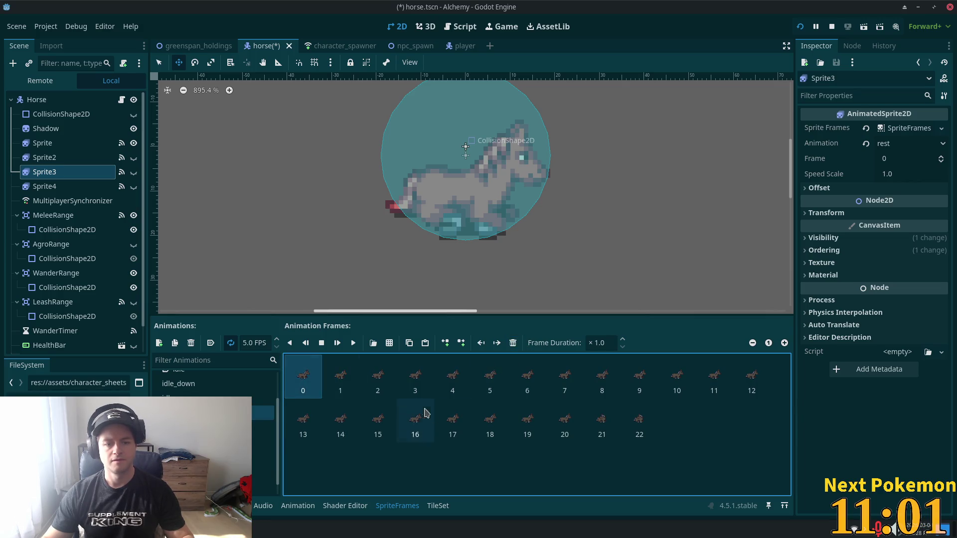
key("ctrl+v")
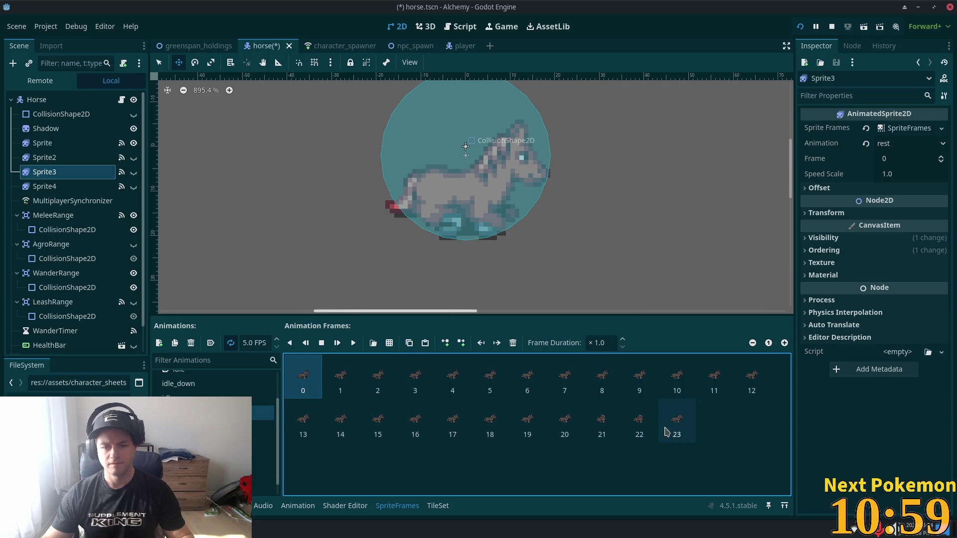
left_click(667, 432)
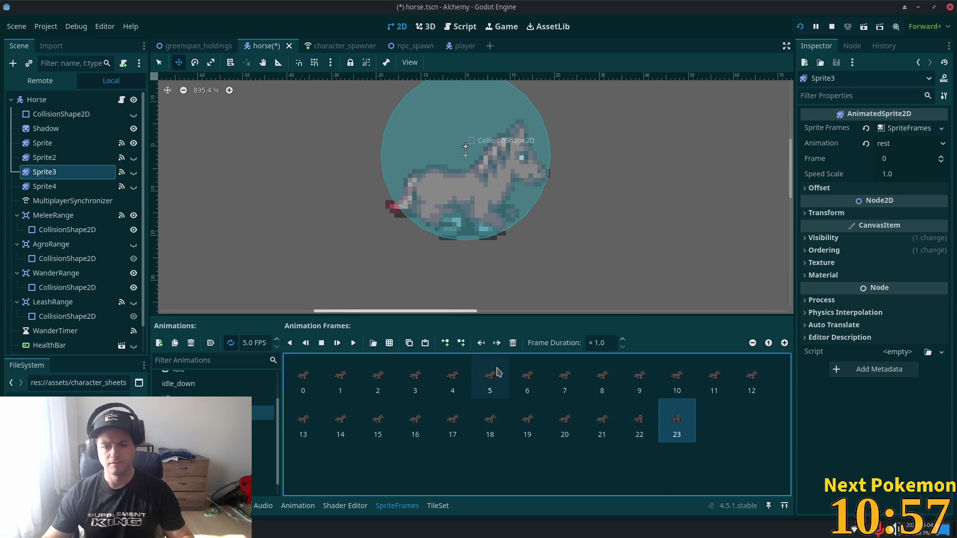
key("ctrl+s")
left_click(44, 158)
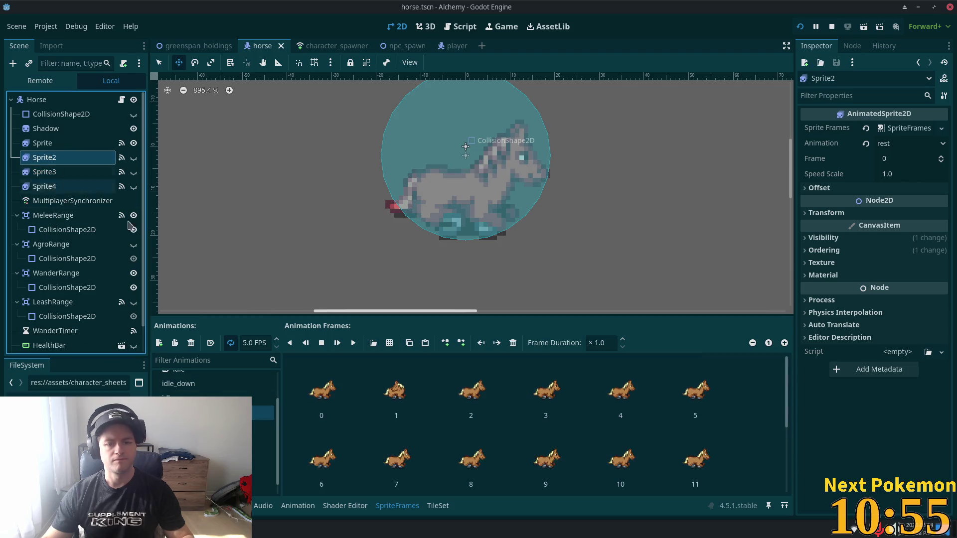
Delete frame 1 of Sprite2's rest animation, undoing an accidental node duplicate
left_click(398, 393)
left_click(512, 343)
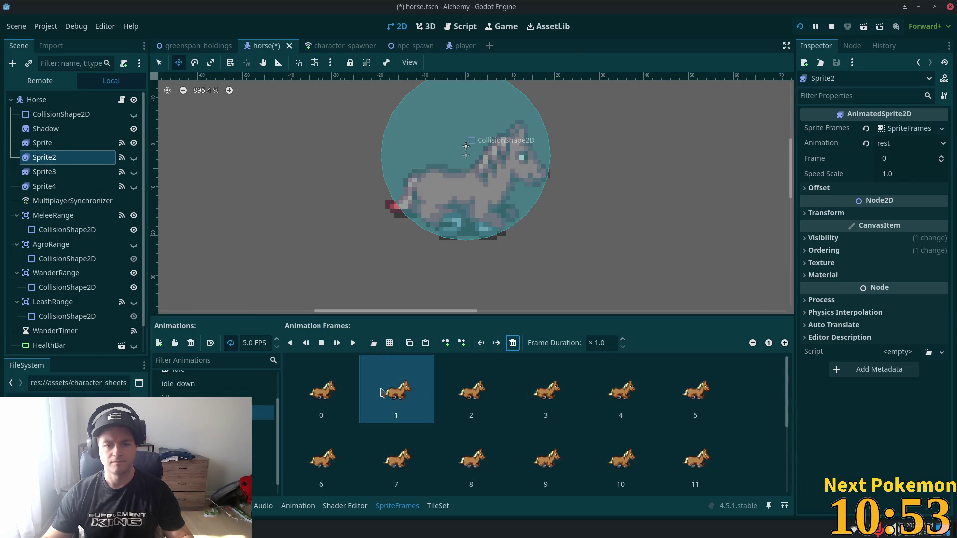
key("ctrl+d")
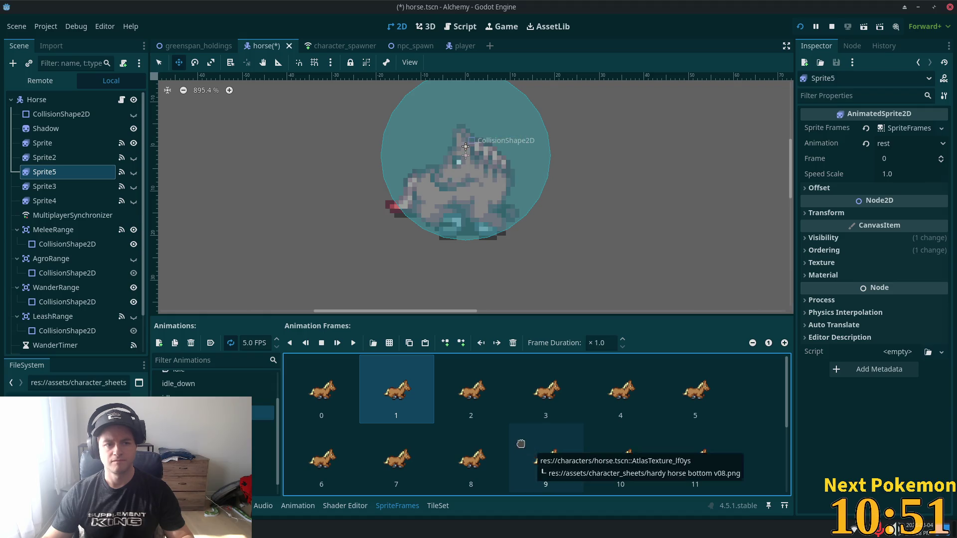
key("ctrl+z")
left_click(45, 157)
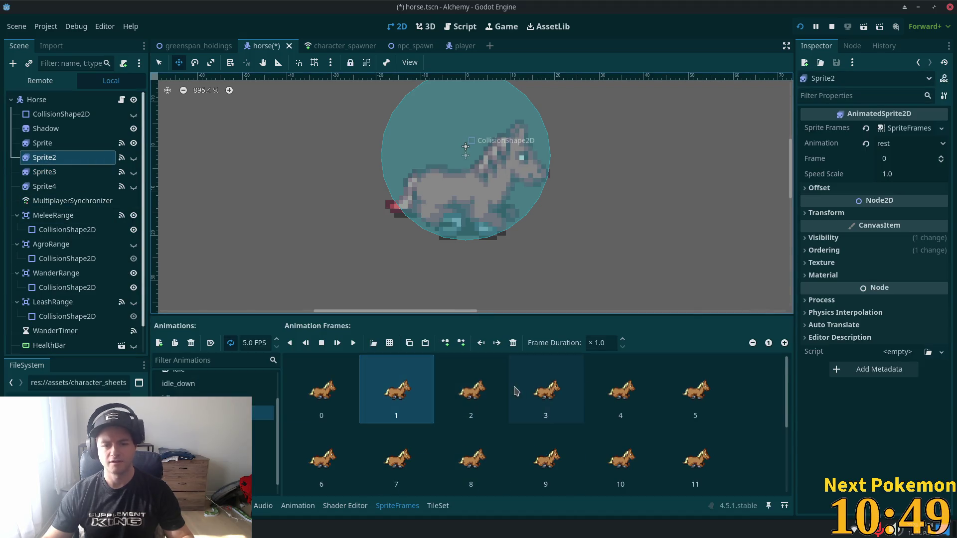
Move the last running frame into position 21 and save horse.tscn
left_click(496, 421)
scroll(618, 436, "down", 1)
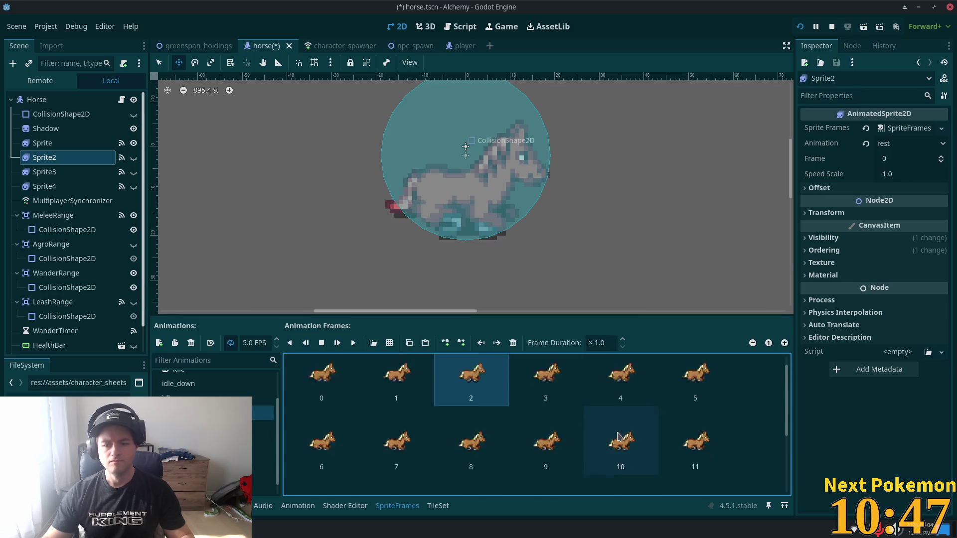
scroll(618, 436, "down", 5)
mouse_move(720, 433)
left_mouse_down()
mouse_move(719, 446)
mouse_move(523, 451)
mouse_move(578, 451)
left_mouse_up()
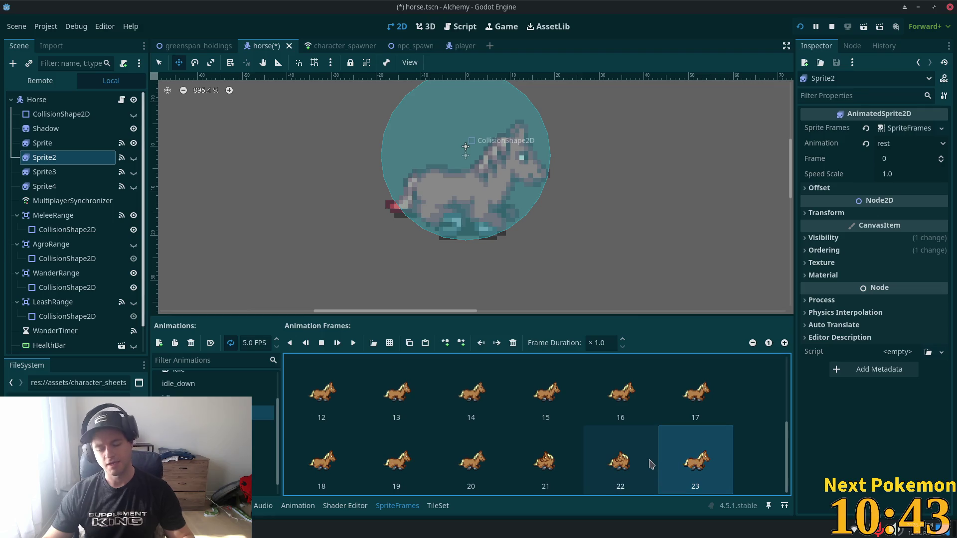
left_click_drag(700, 461, 533, 474)
key("ctrl+s")
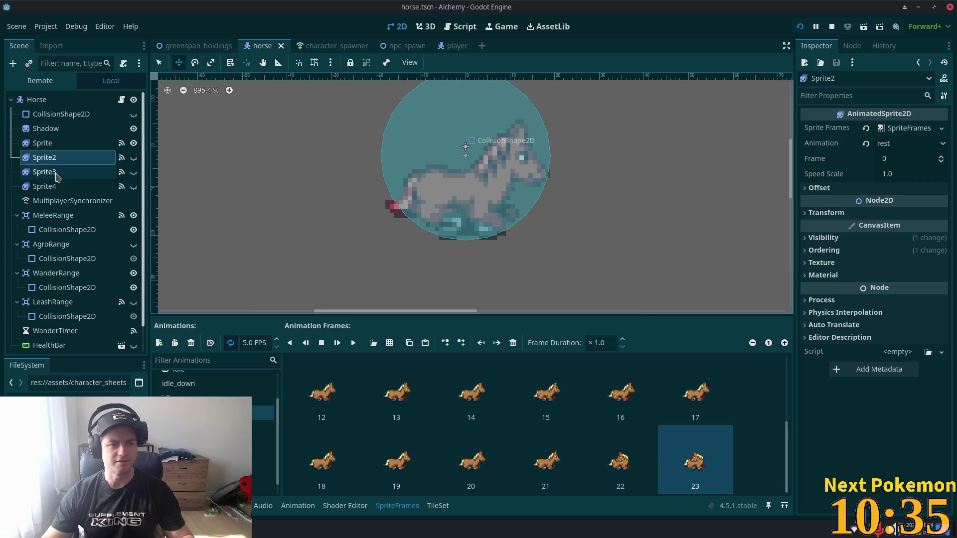
left_click(41, 144)
scroll(418, 428, "up", 4)
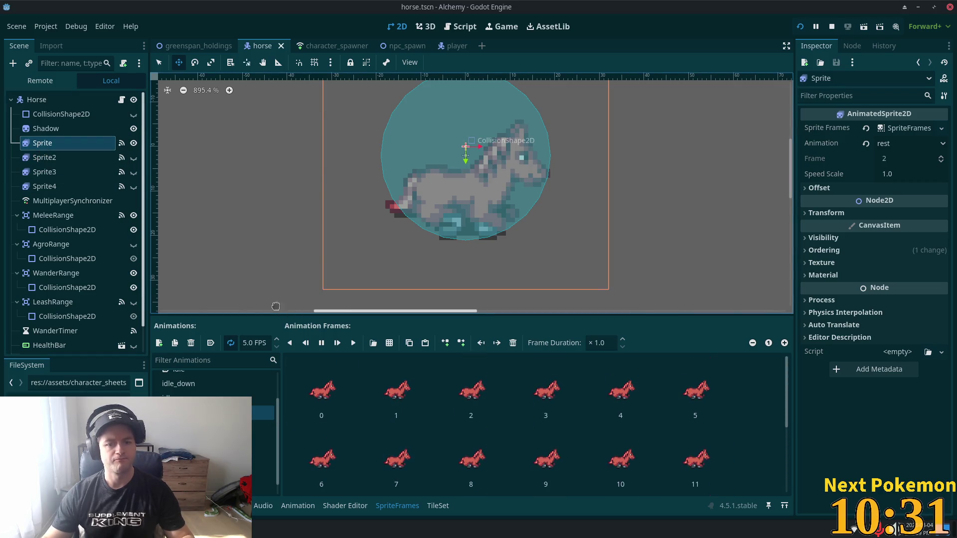
left_click(52, 175)
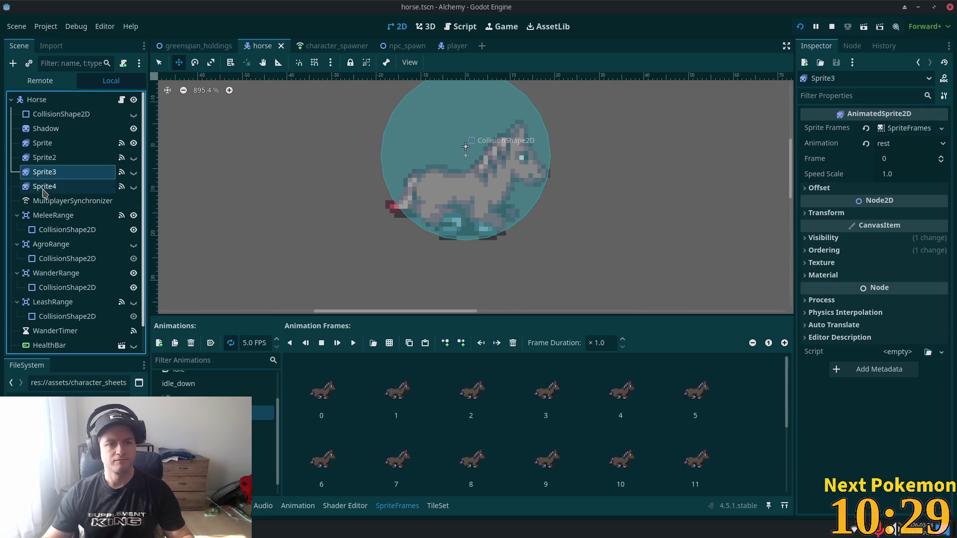
Add a new animation named 'rest' to Sprite4, hiding the WanderRange and MeleeRange shapes
left_click(42, 188)
left_click(159, 343)
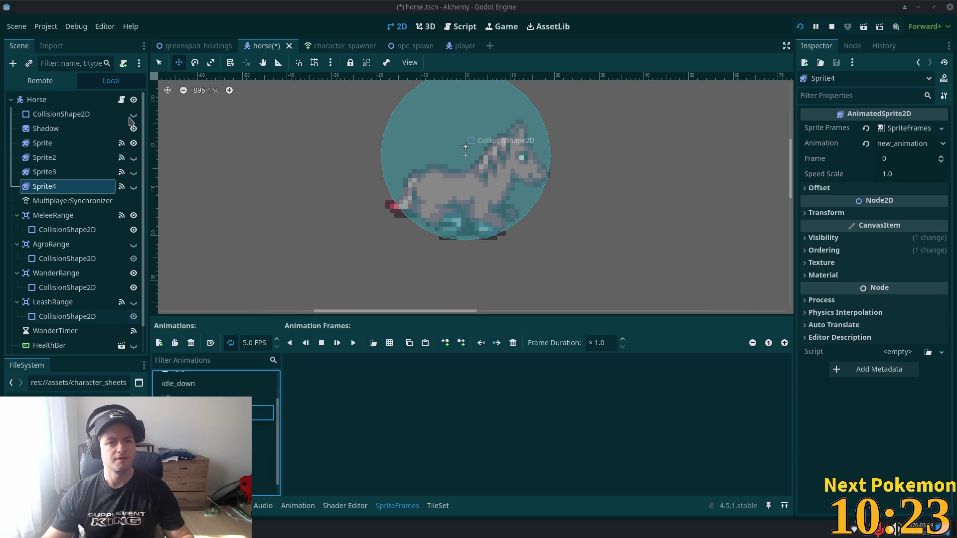
left_click(135, 274)
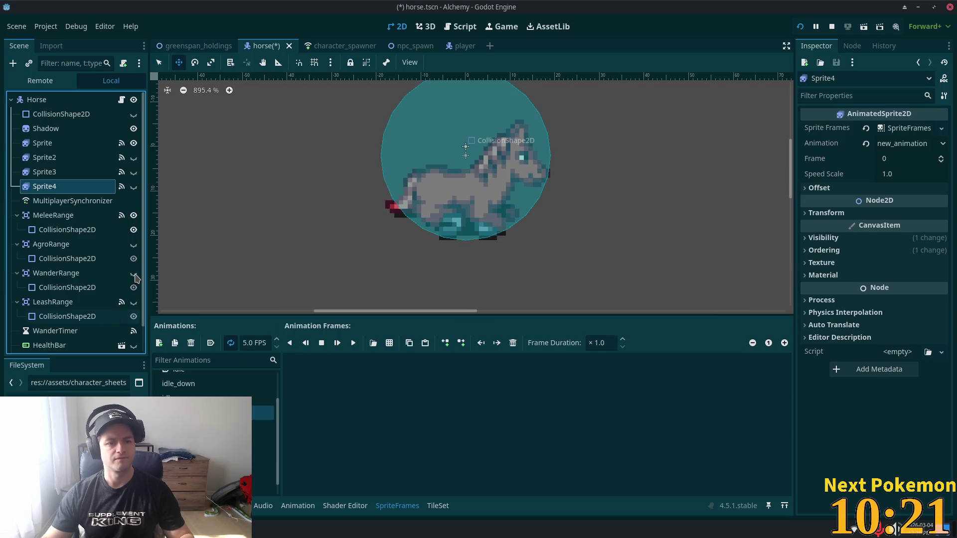
left_click(133, 216)
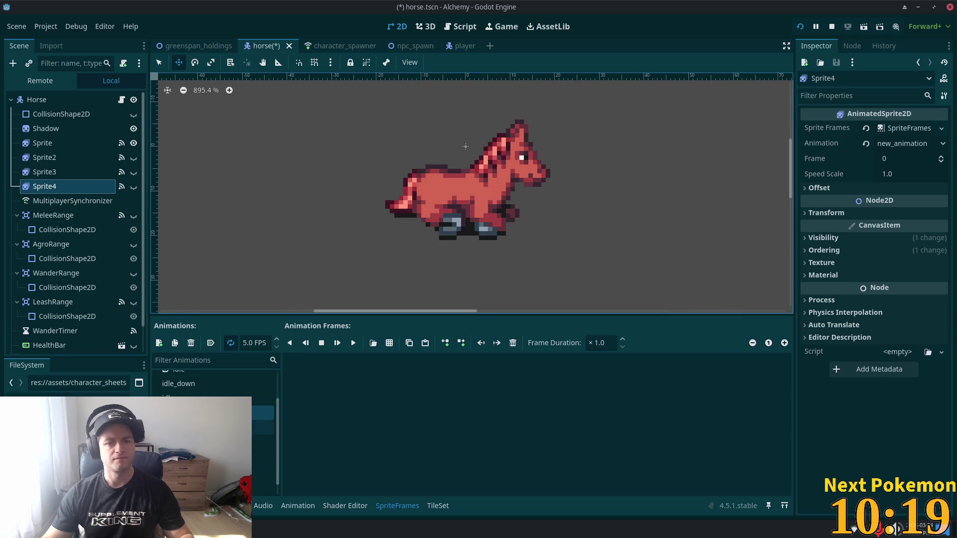
left_click(215, 413)
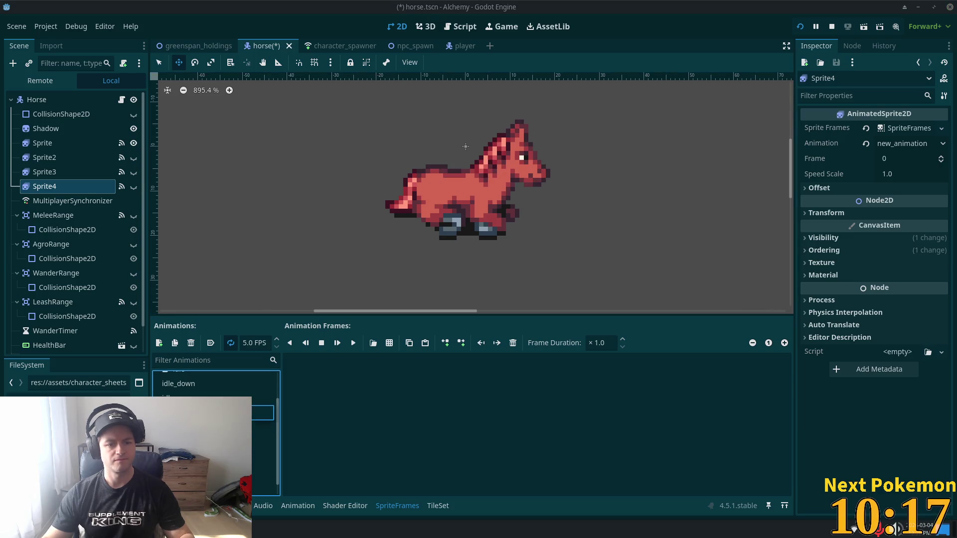
type("rest")
key("Return")
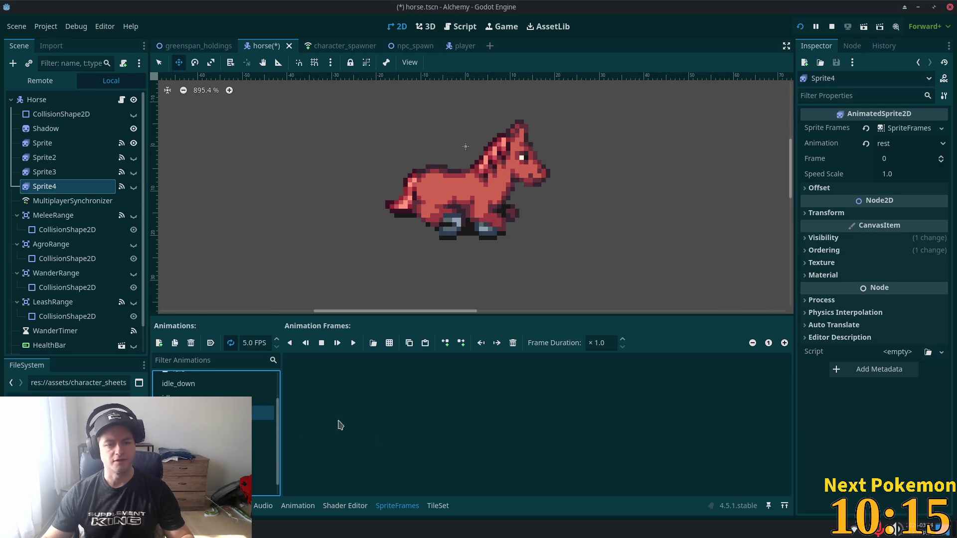
Cancel the sprite-sheet picker, browse run and idle_up, and return to the empty rest animation
left_click(391, 408)
left_click(389, 343)
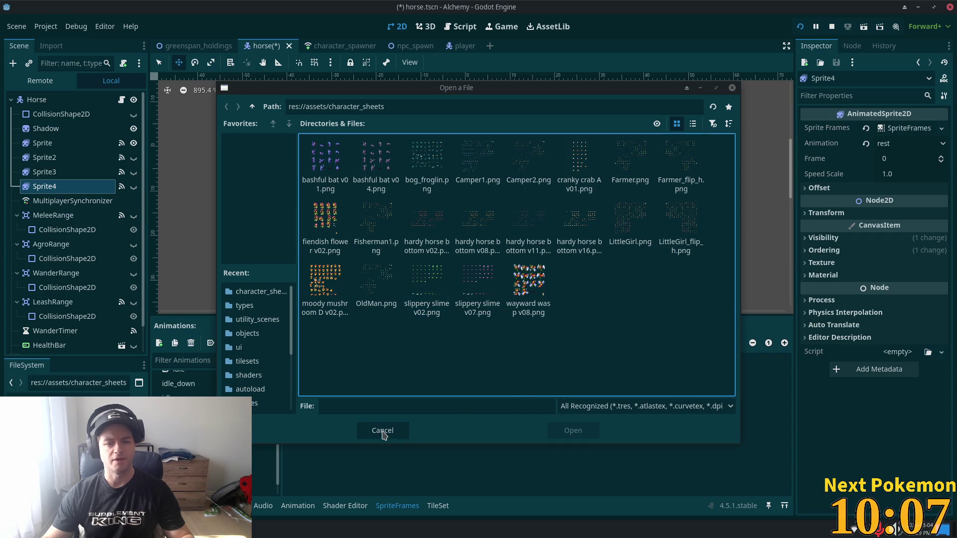
left_click(383, 432)
left_click(264, 428)
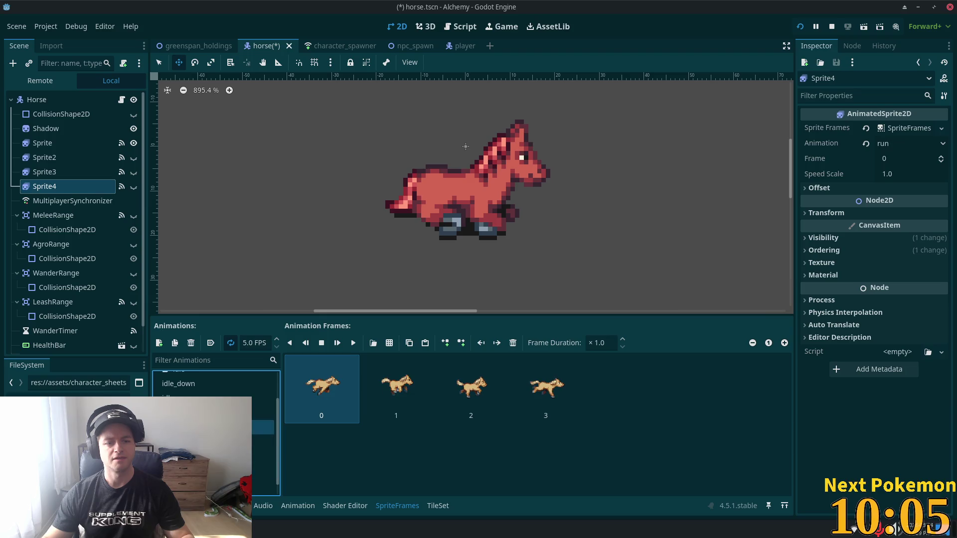
left_click(264, 412)
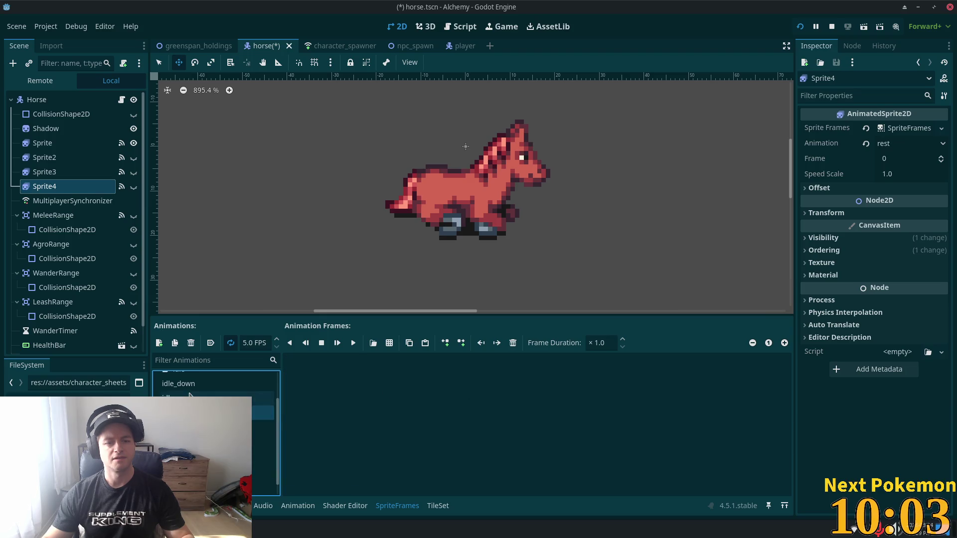
left_click(190, 397)
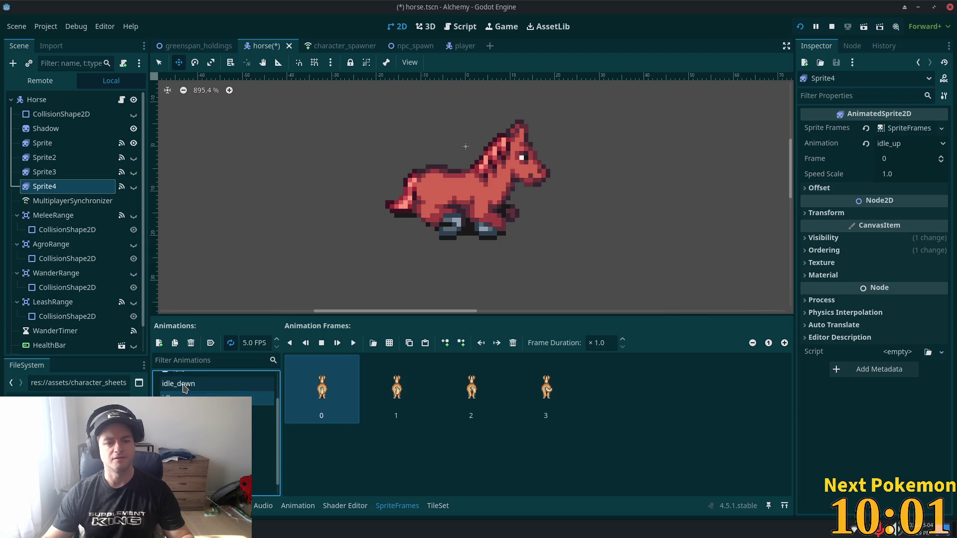
left_click(189, 412)
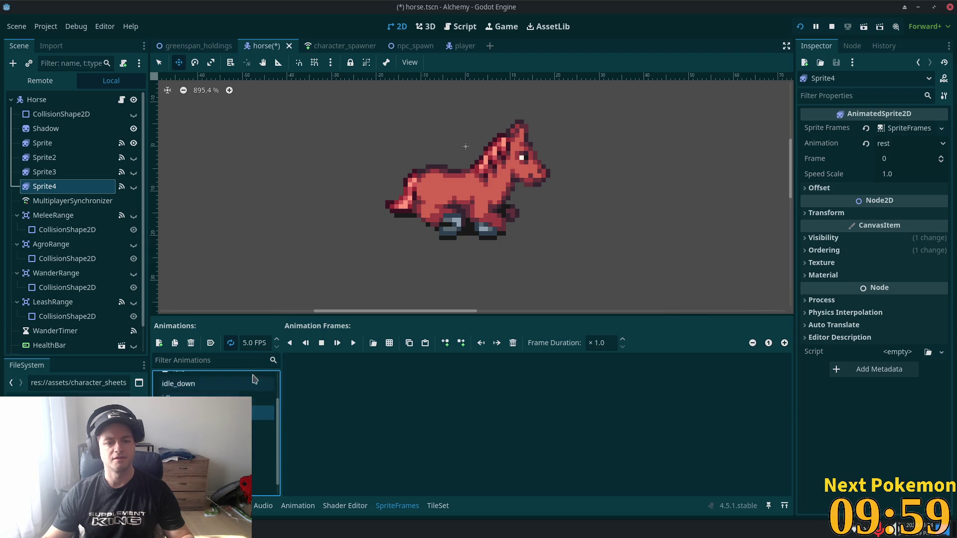
left_click(339, 354)
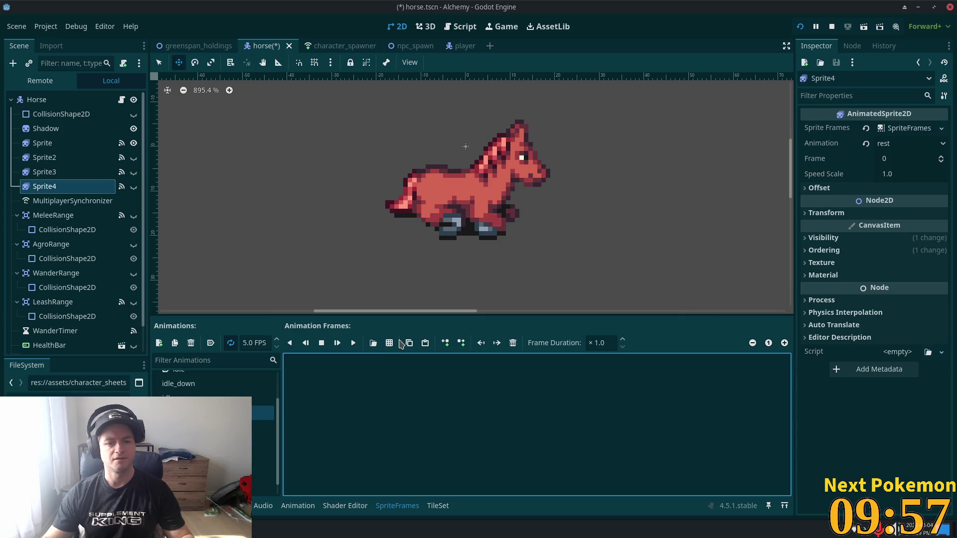
Add two bottom-row resting frames from hardy horse bottom v11 to the rest animation
left_click(407, 342)
left_click(369, 403)
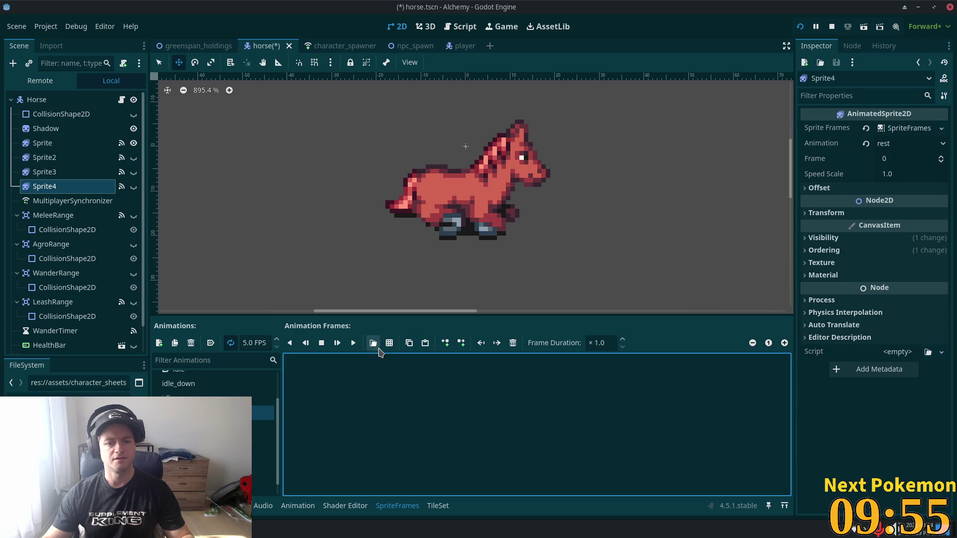
left_click(373, 343)
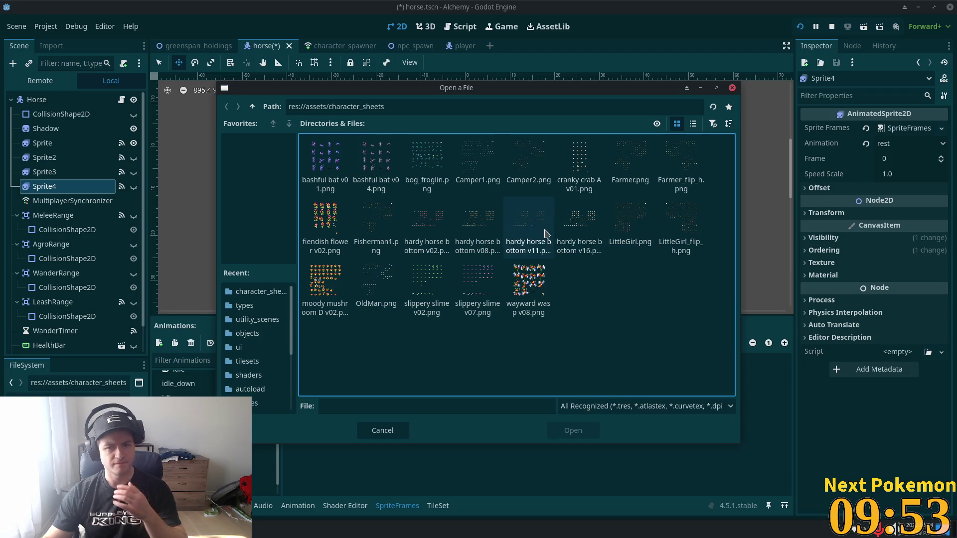
double_click(546, 235)
left_click(197, 381)
left_click(224, 387)
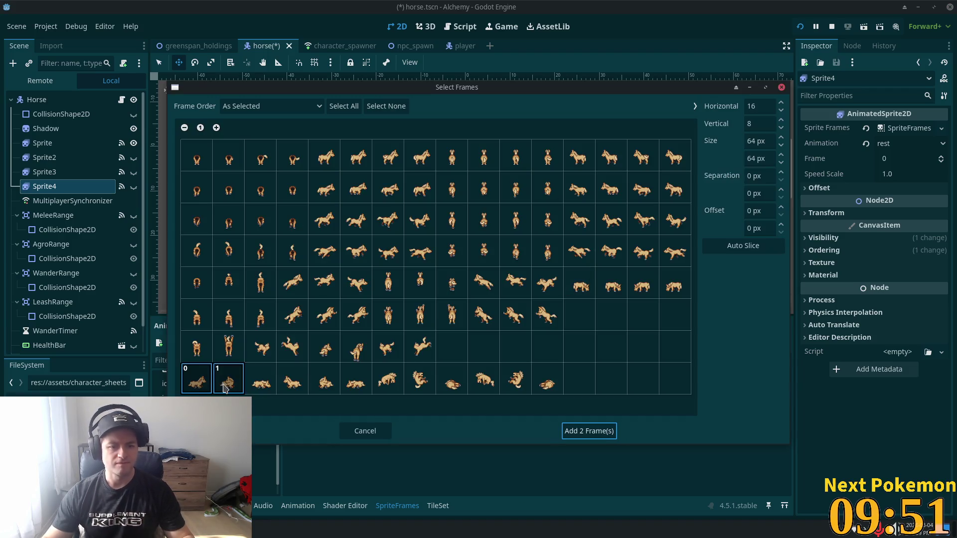
left_click(573, 429)
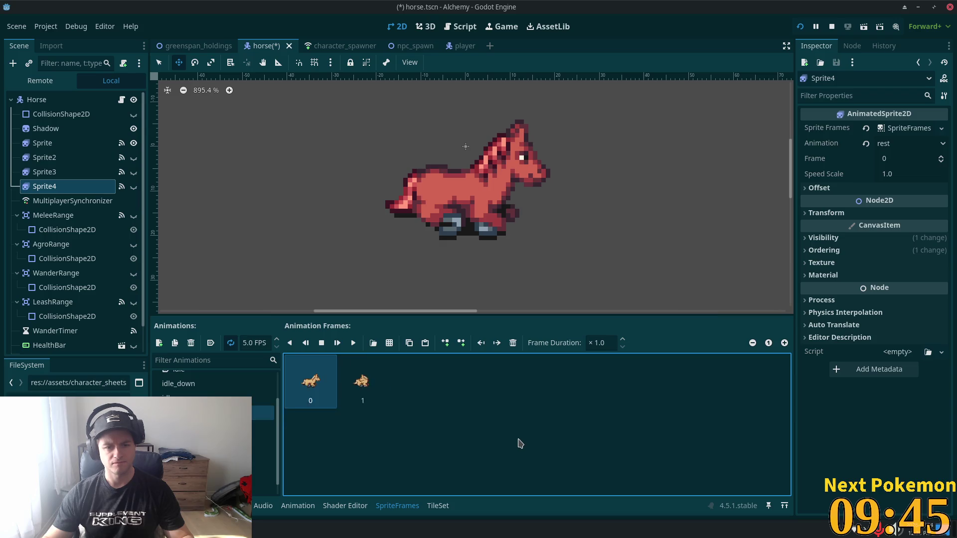
Undo an accidental Sprite5 duplicate and paste more copies of the resting frame
key("ctrl+d")
key("ctrl+z")
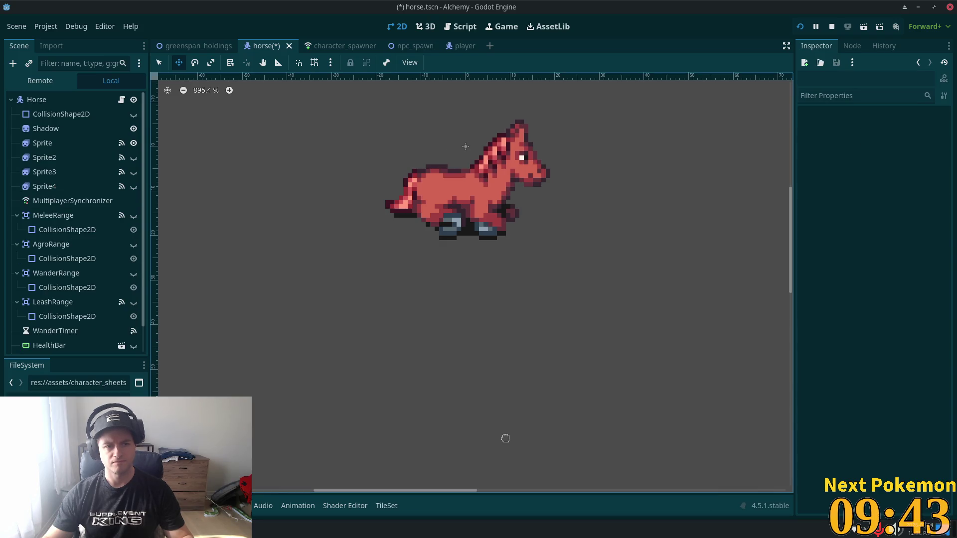
left_click(59, 191)
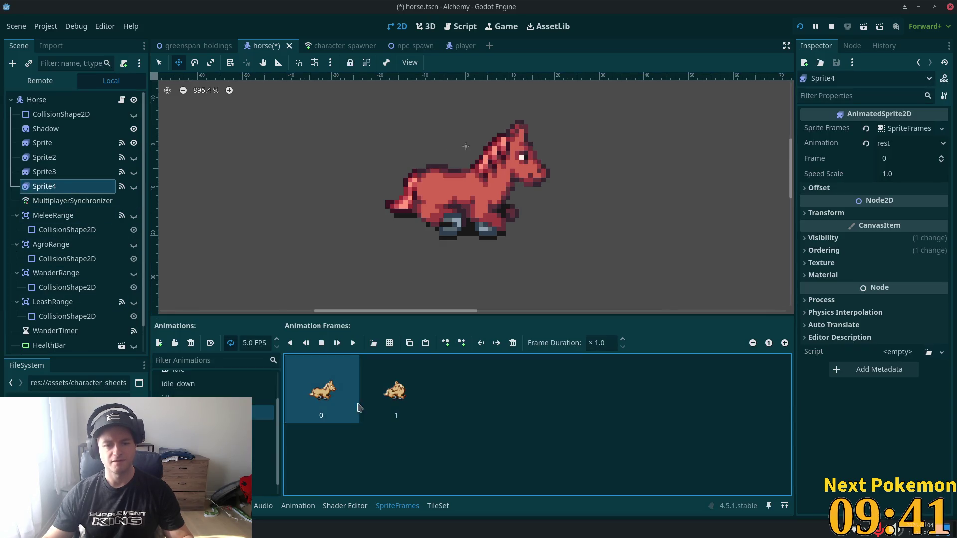
key("ctrl+v")
key("ctrl+v")
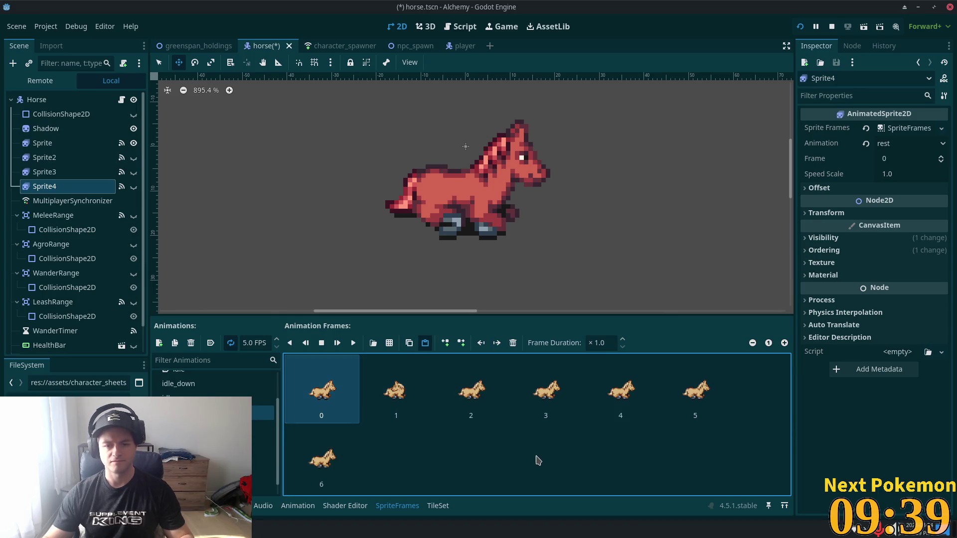
key("ctrl+v")
key("ctrl+v")
key("ctrl+v")
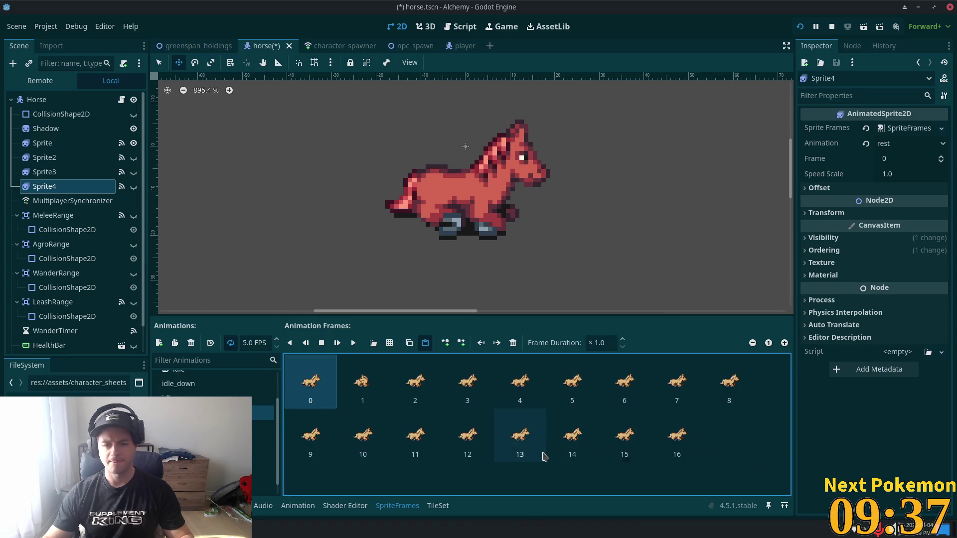
key("ctrl+v")
key("ctrl+v")
key("ctrl+v")
scroll(543, 457, "down", 1)
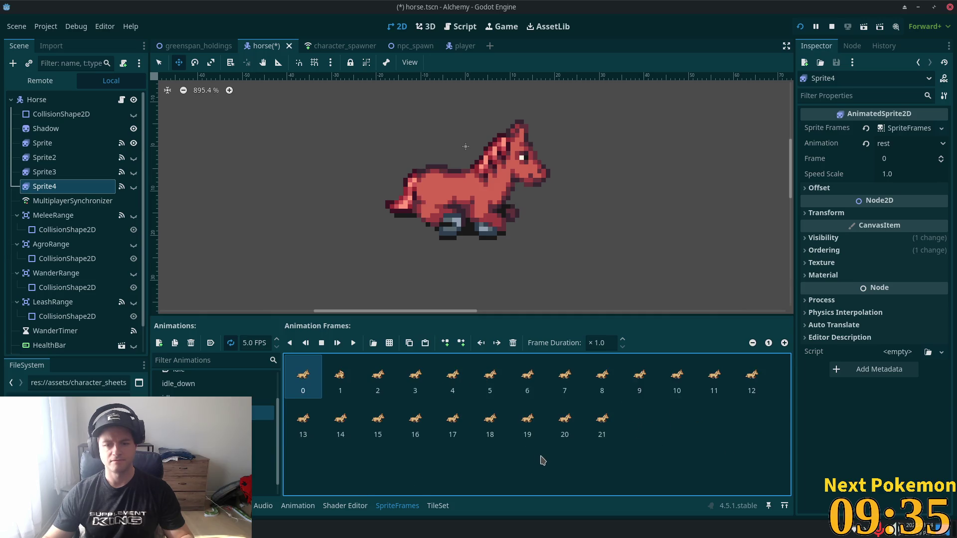
key("ctrl+v")
Copy the second frame, delete an extra one to reach 24 frames, save, and open greenspan_holdings
left_click(349, 382)
key("ctrl+c")
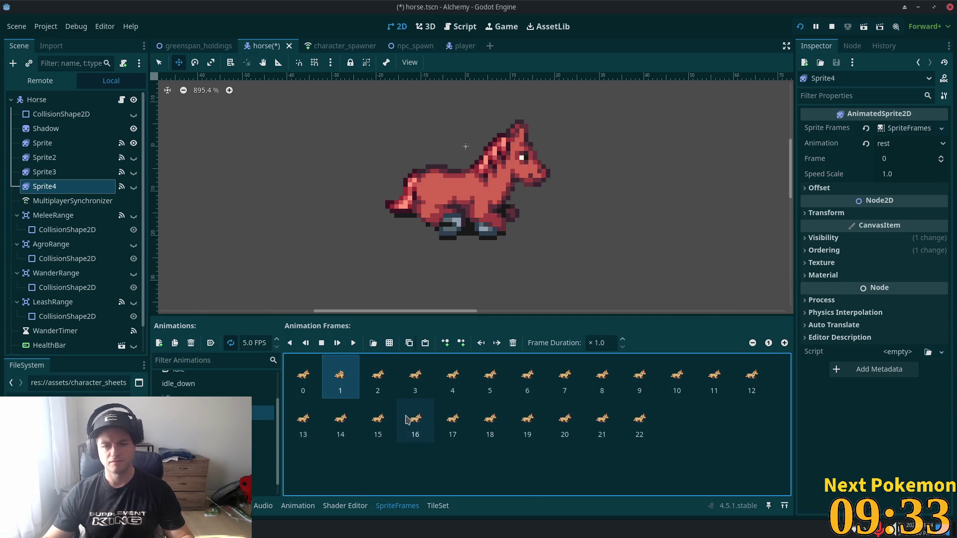
key("ctrl+v")
key("ctrl+v")
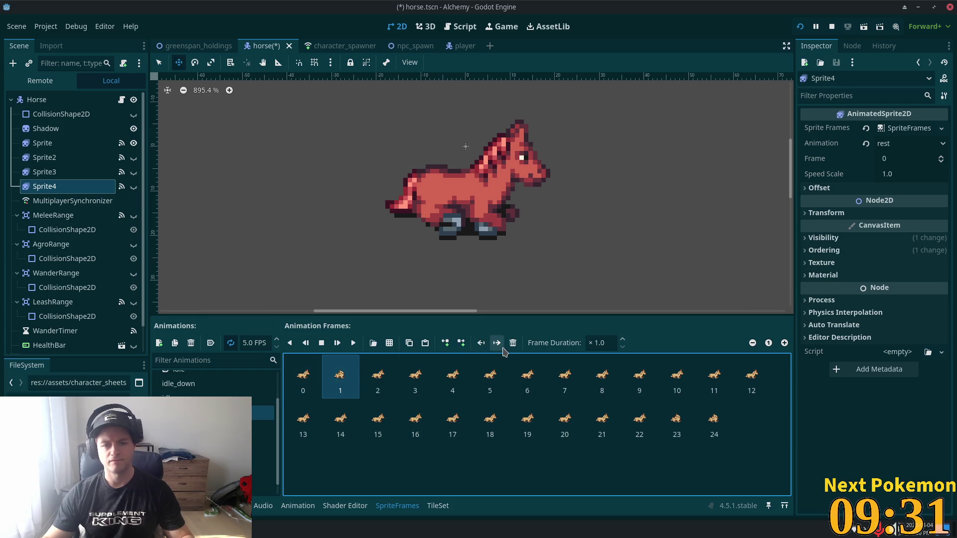
left_click(513, 343)
left_click(588, 481)
key("ctrl+s")
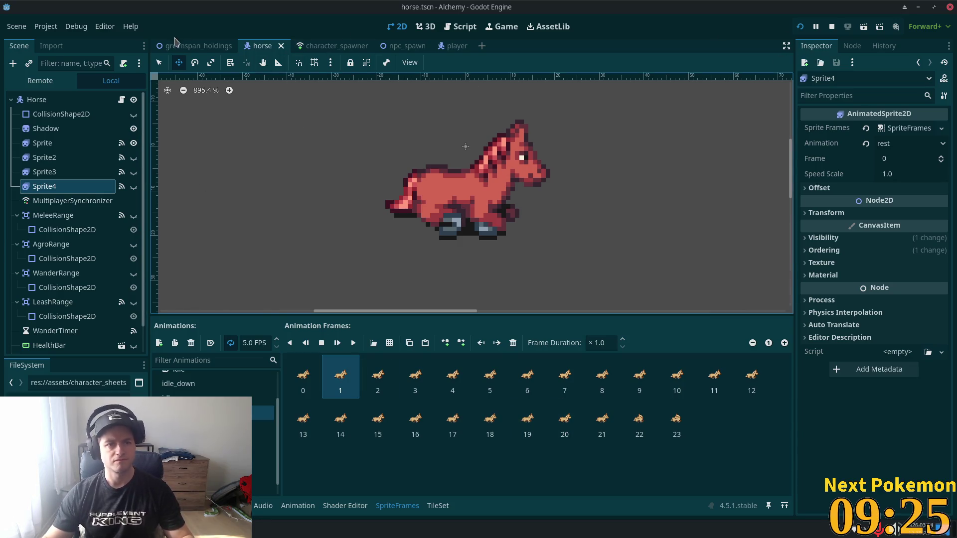
left_click(175, 45)
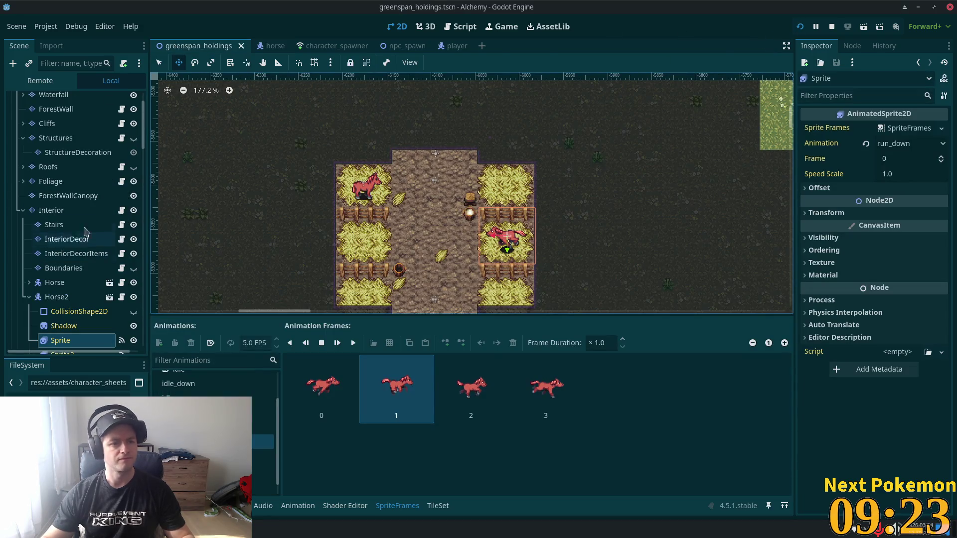
Set Horse2's Sprite through Sprite4 to the rest animation, save greenspan_holdings, and run the project
left_click(55, 282)
scroll(67, 292, "down", 3)
left_click(60, 277)
left_click(62, 320, "shift")
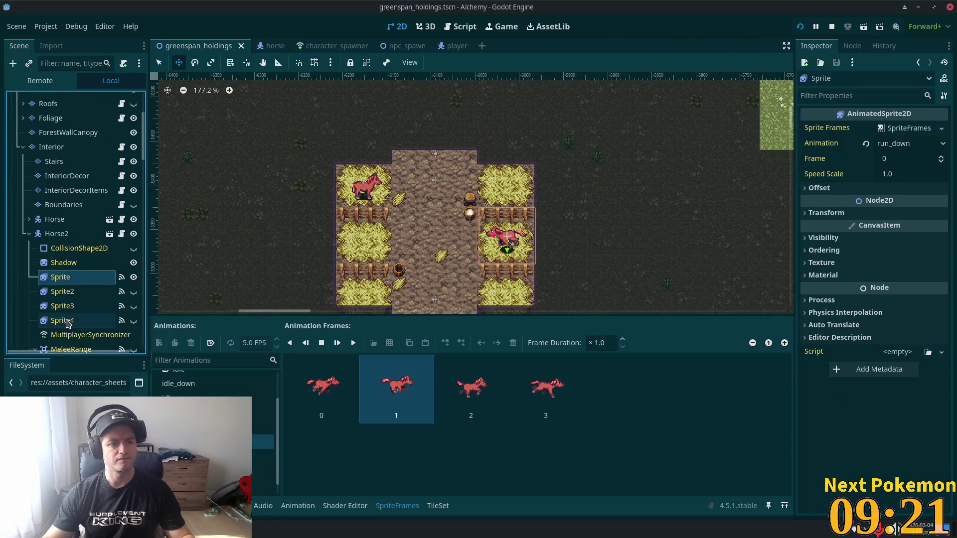
left_click(893, 144)
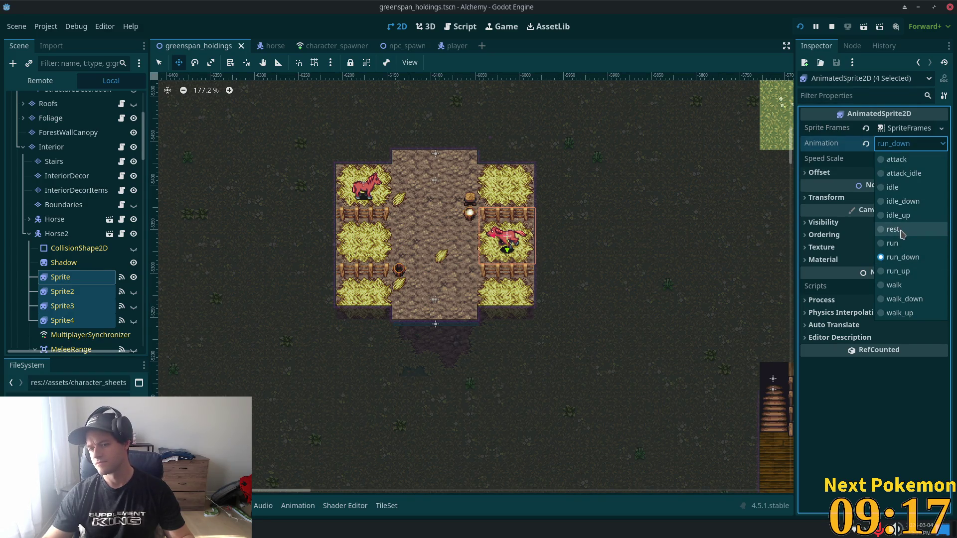
left_click(893, 230)
key("ctrl+s")
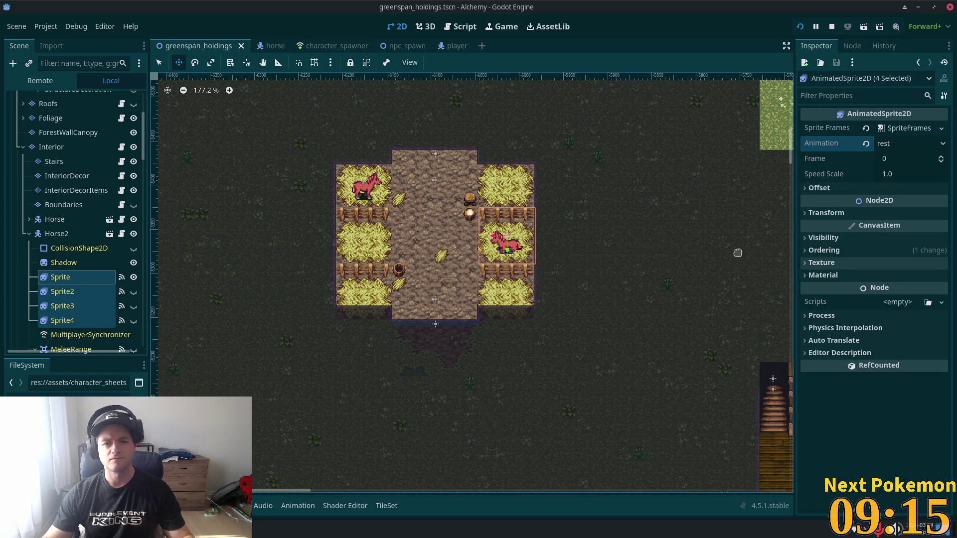
left_click(800, 27)
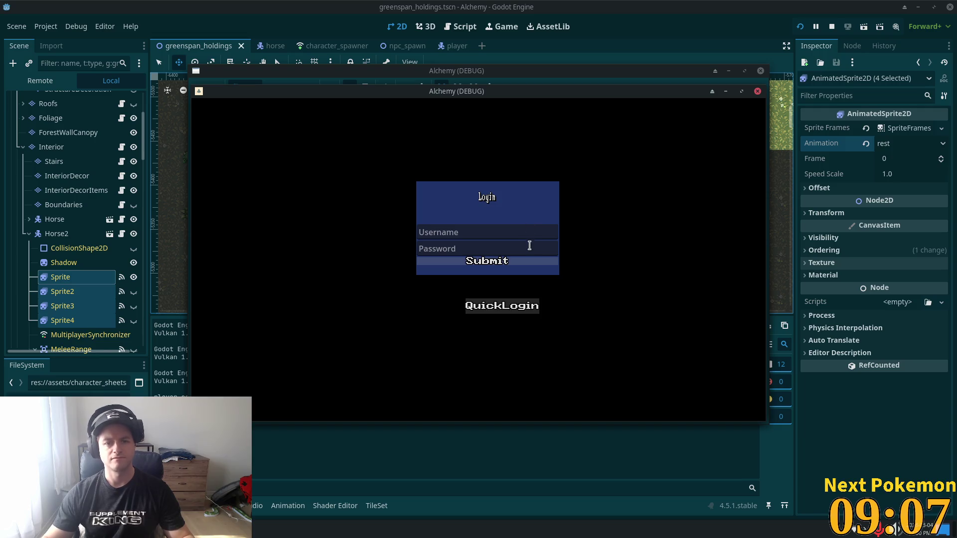
Submit the Login screen, view both horses resting in the stable, and return to the editor
left_click(530, 261)
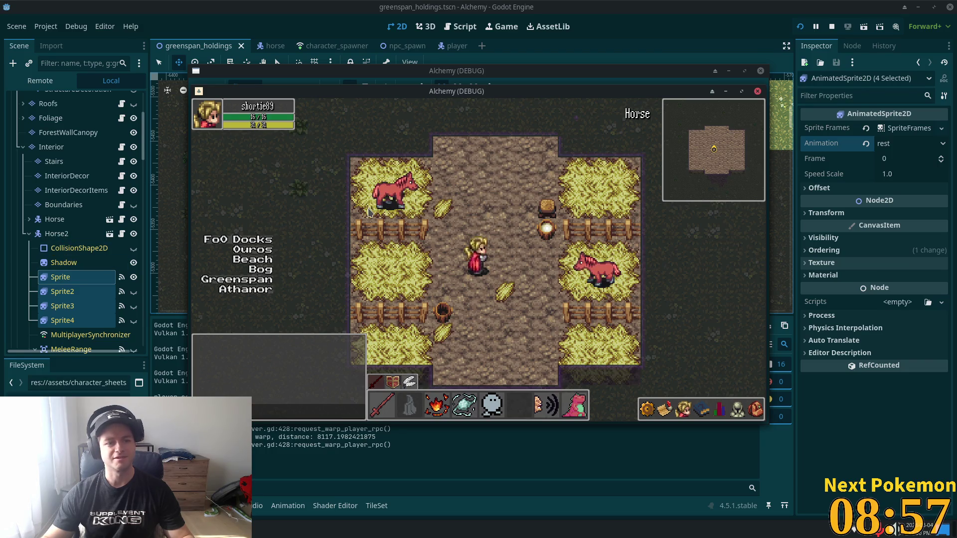
left_click(64, 280)
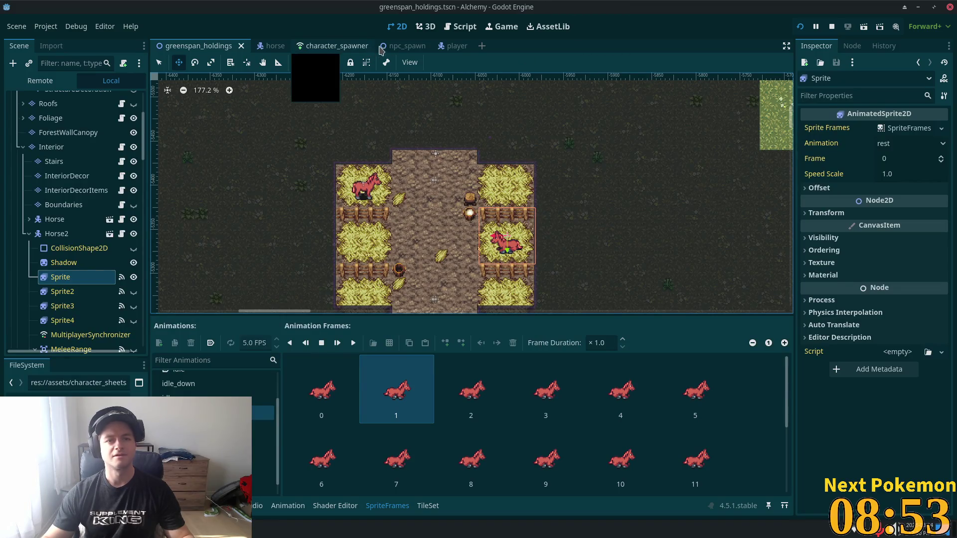
left_click(386, 48)
left_click(257, 50)
scroll(215, 394, "up", 2)
left_click(199, 408)
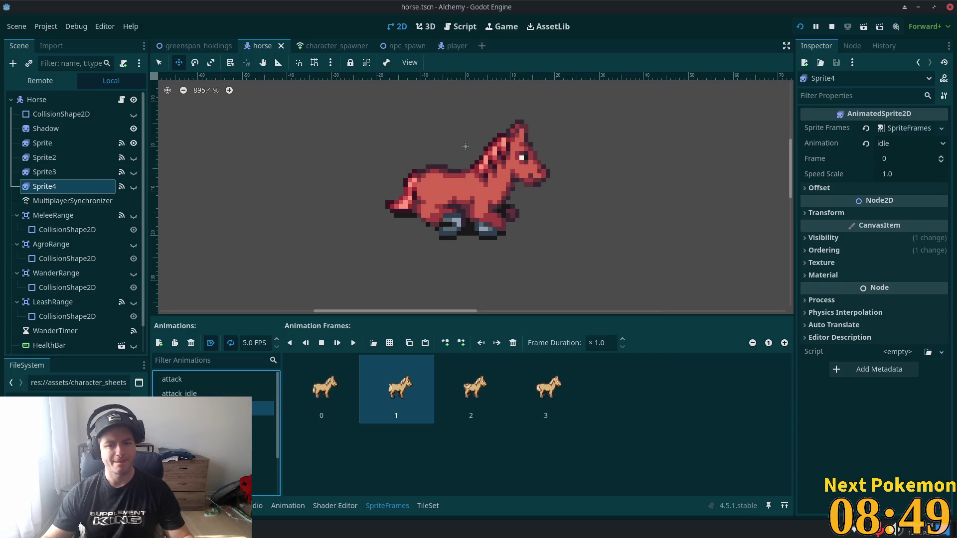
left_click(66, 144)
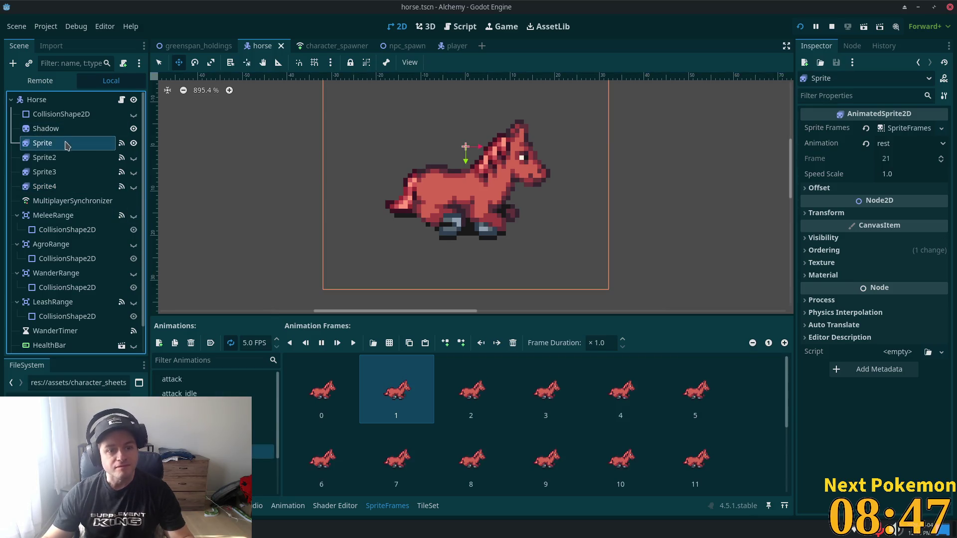
left_click(179, 393)
scroll(179, 394, "down", 3)
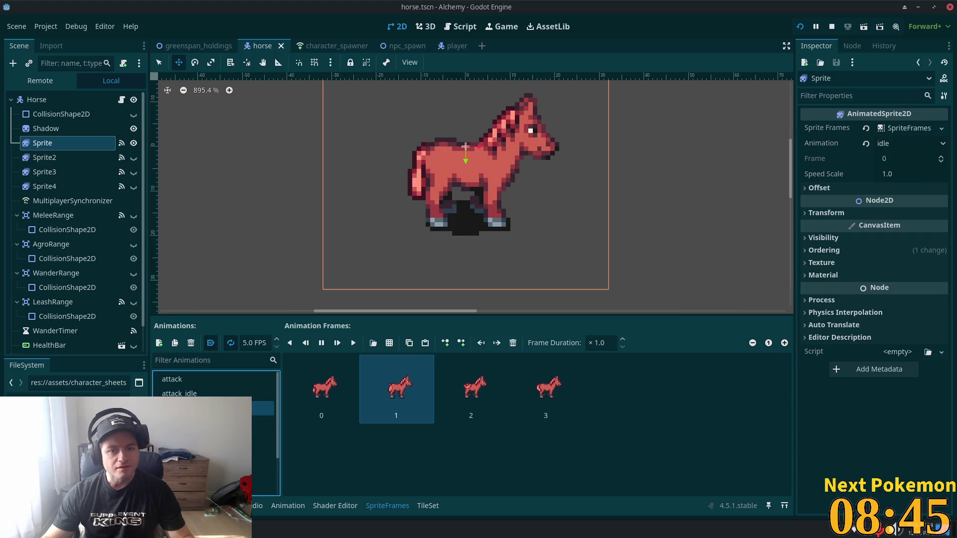
left_click(179, 398)
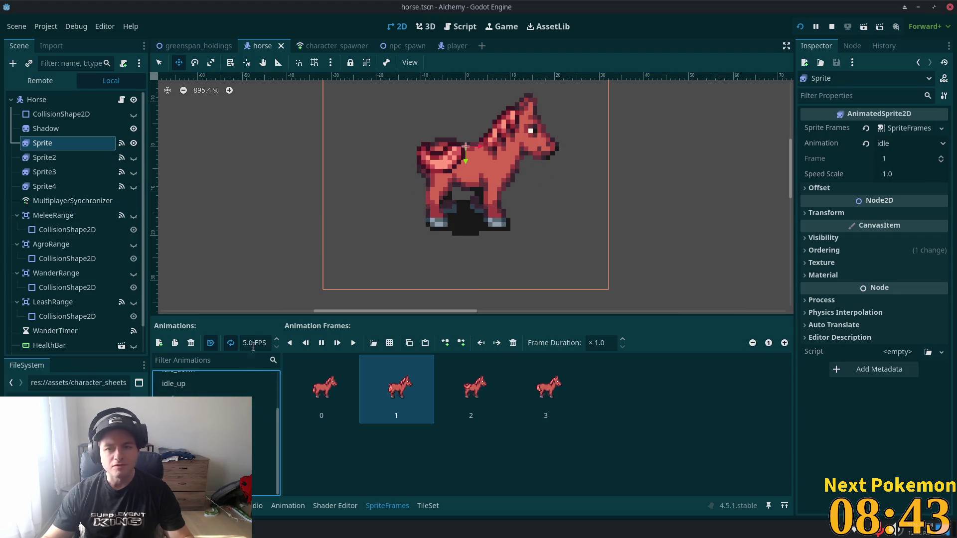
left_click(197, 46)
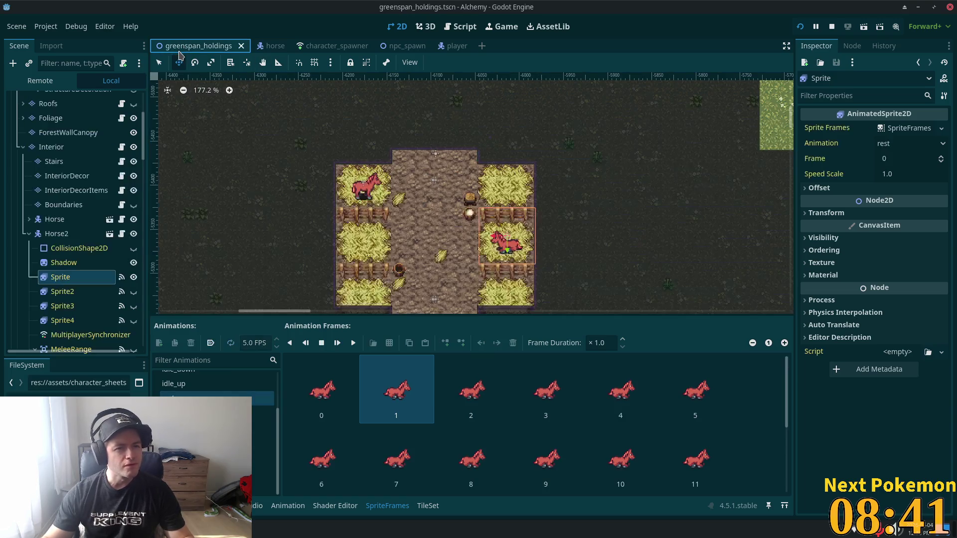
Review Horse2's Shadow, Sprite, and Sprite4 nodes in the Scene tree
left_click(100, 262)
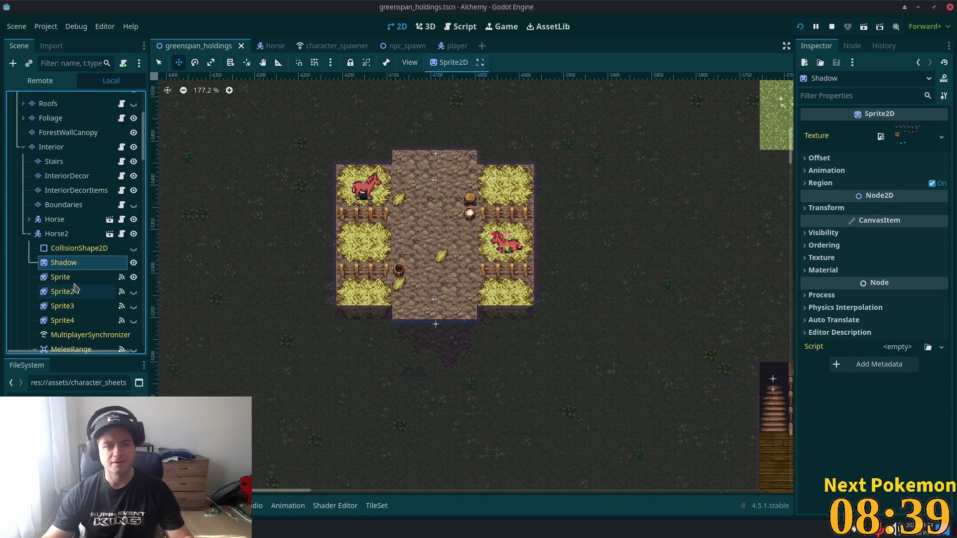
left_click(80, 275)
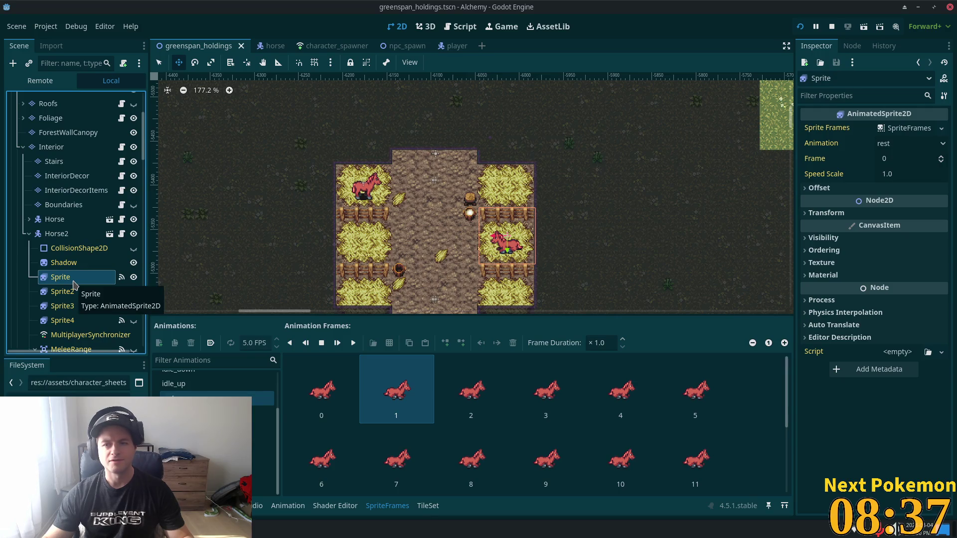
left_click(64, 320, "shift")
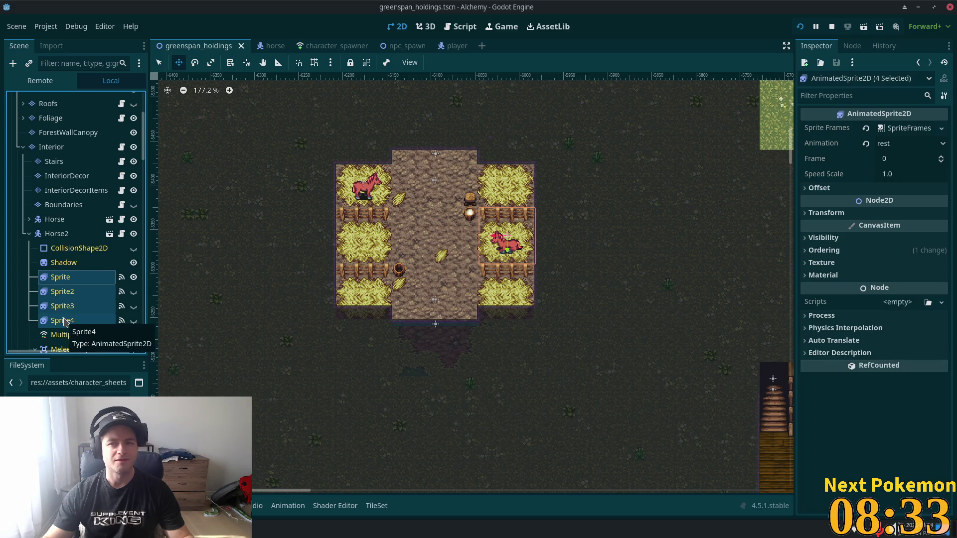
left_click(64, 321)
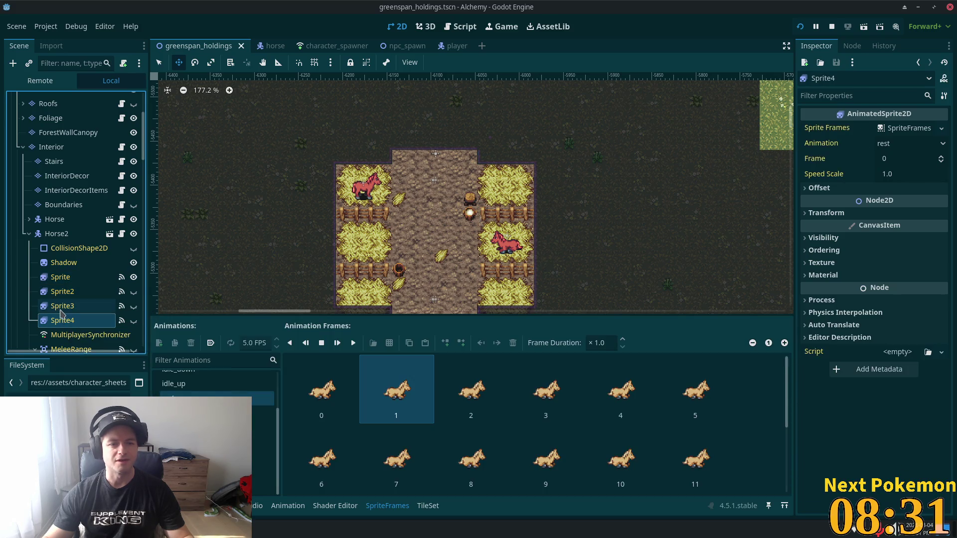
Compare Horse2's expanded Sprites array with the first Horse's properties, then run the project
left_click(57, 234)
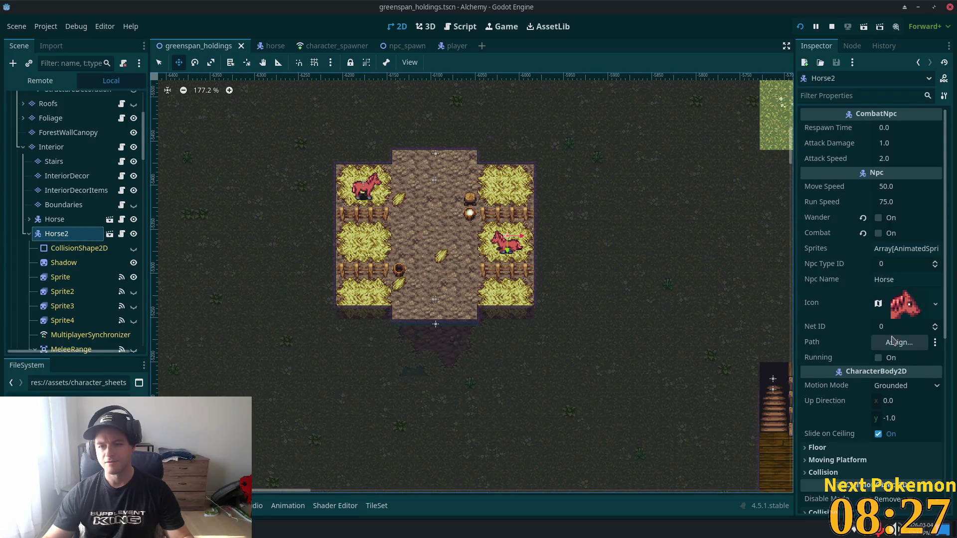
left_click(895, 252)
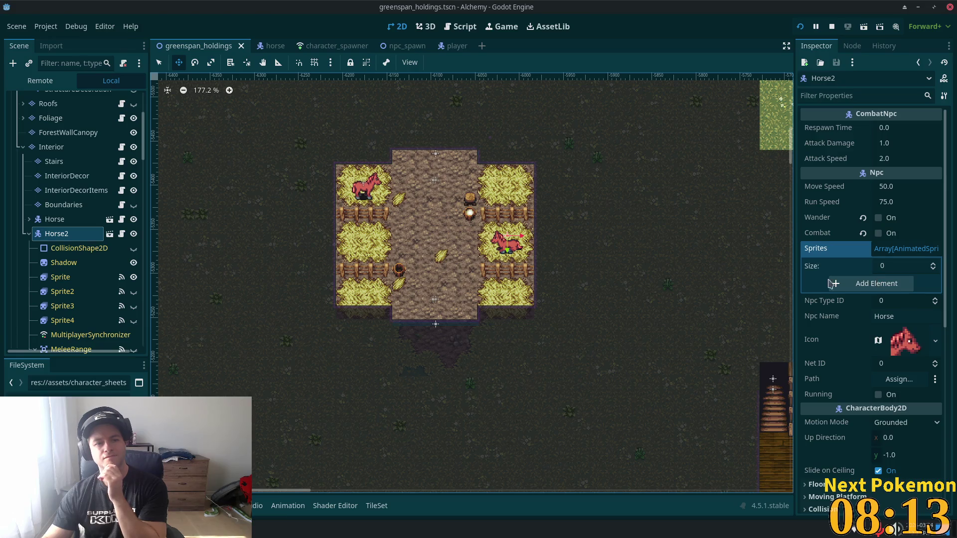
left_click(75, 224)
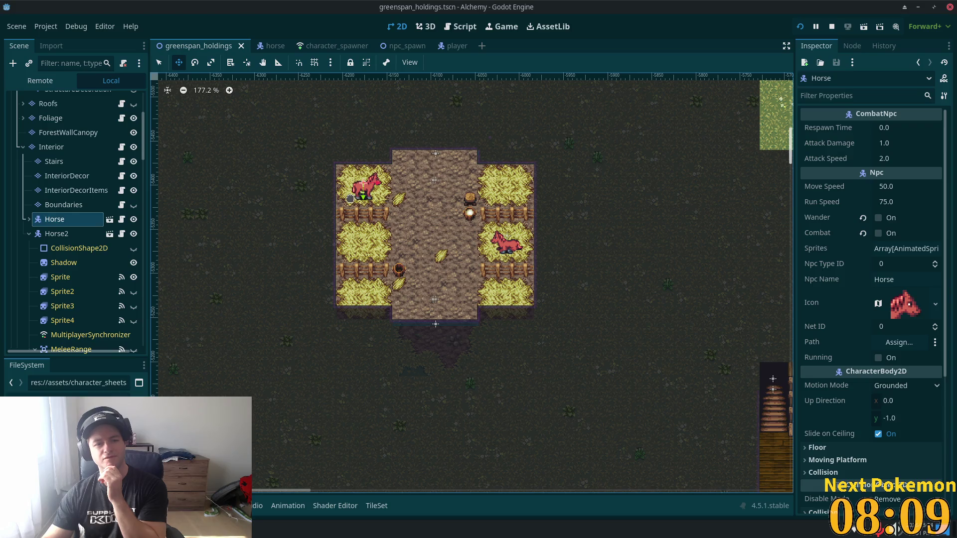
scroll(930, 316, "down", 3)
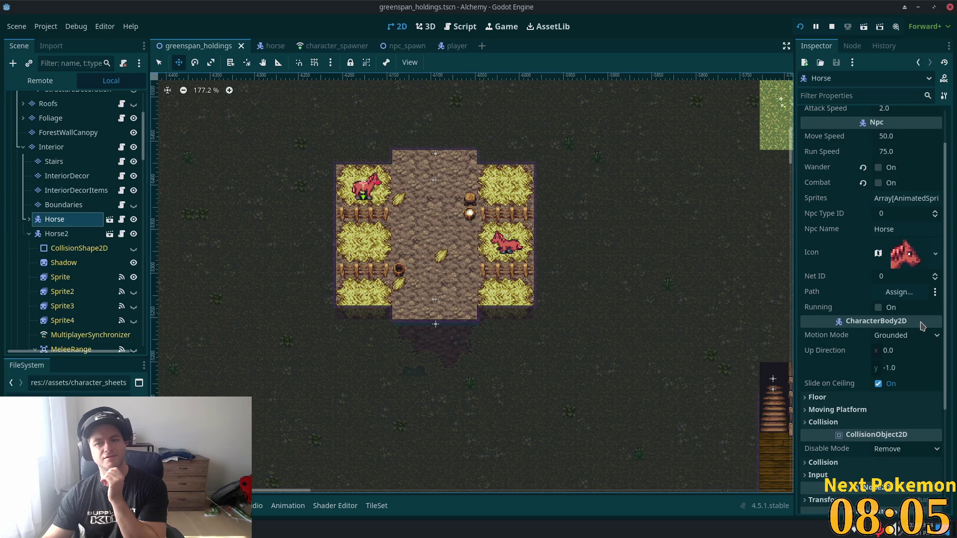
scroll(922, 326, "up", 3)
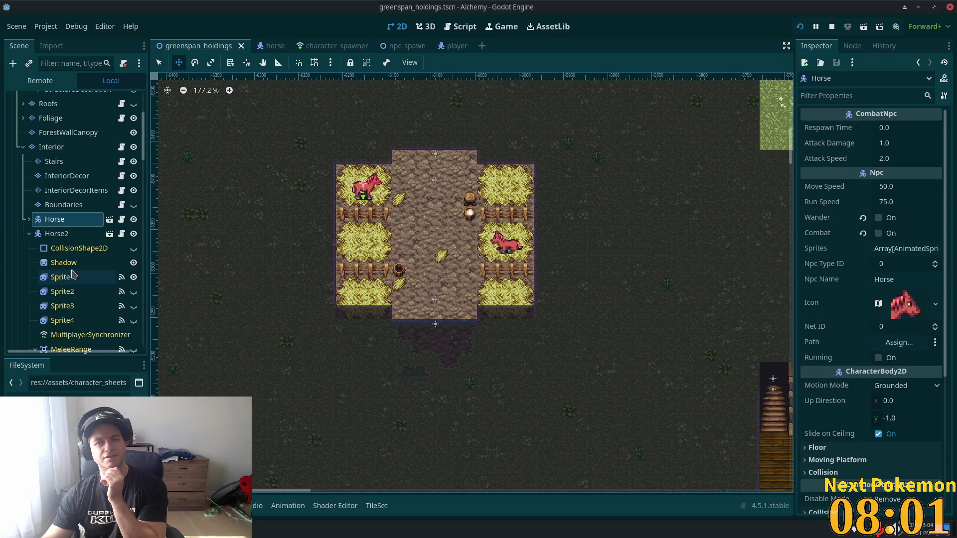
left_click(799, 26)
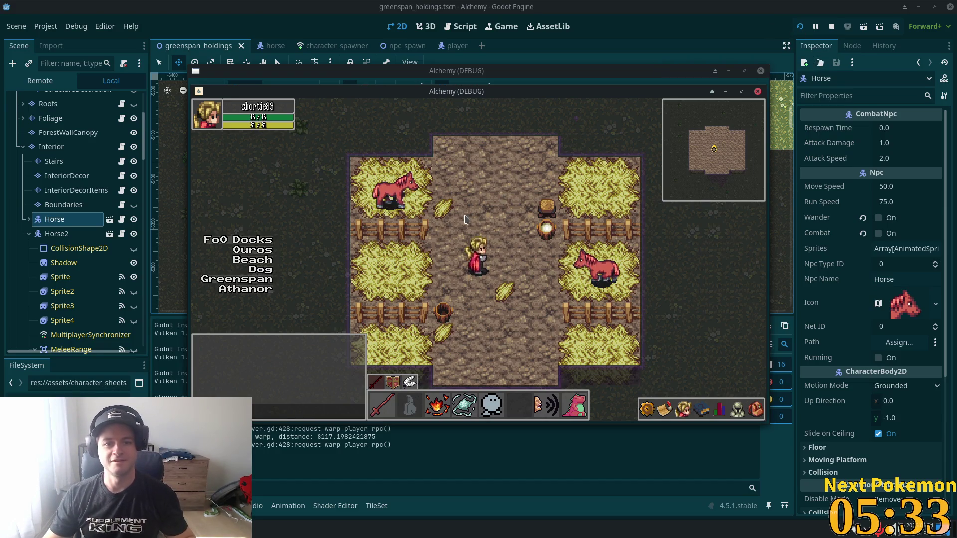
Walk the player toward the horses, stop the game with F8, and select Horse2's Sprite
left_click(605, 275)
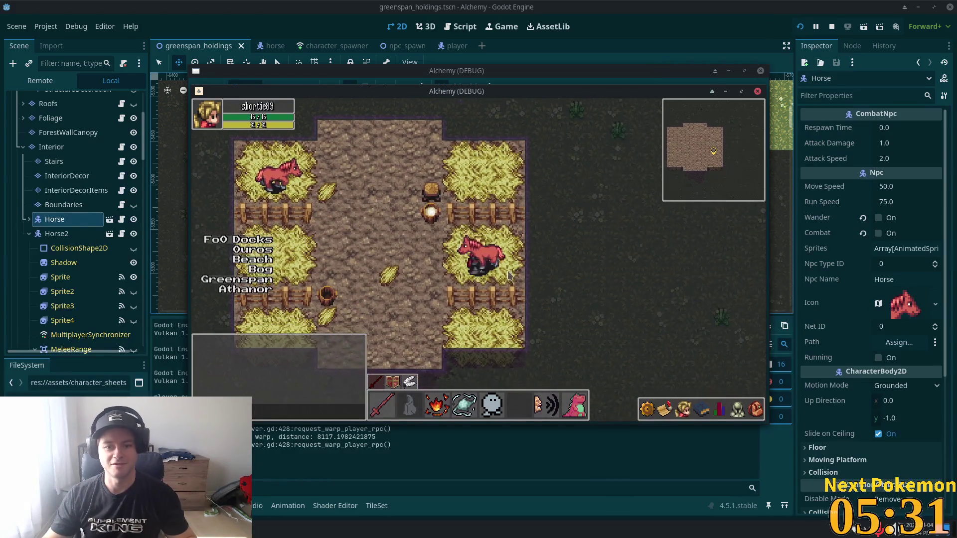
left_click(505, 273)
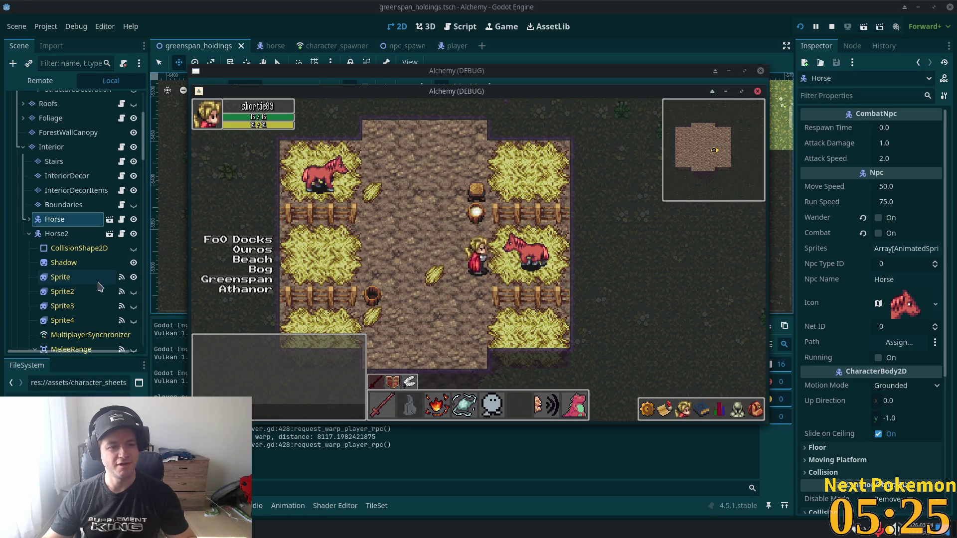
key("F8")
left_click(67, 278)
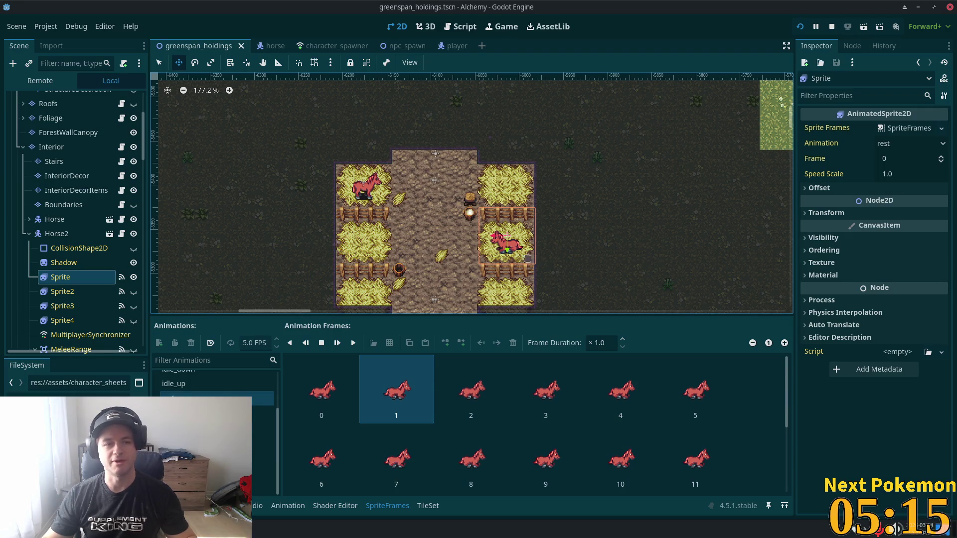
Open horse.gd in Visual Studio Code and remove the extra blank line below extends
key("alt+Tab")
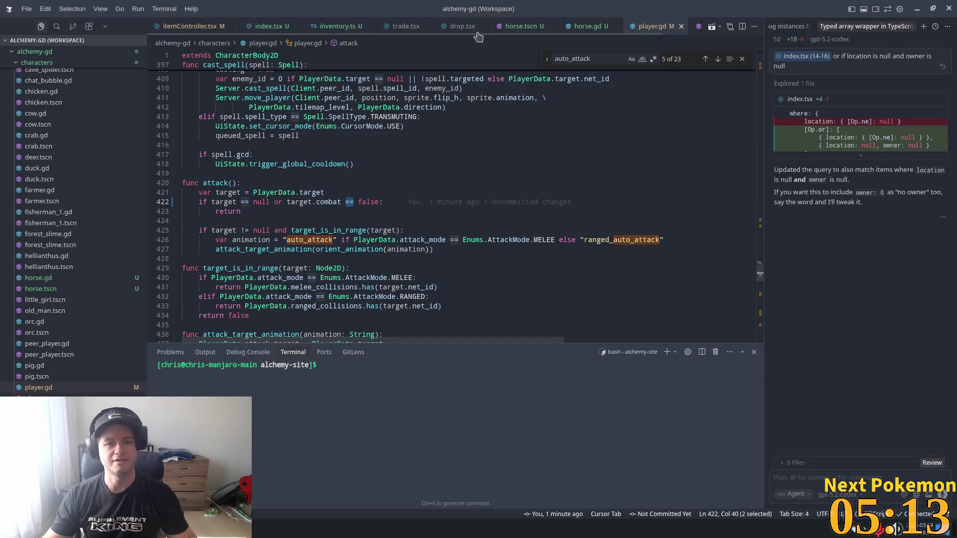
left_click(521, 26)
left_click(590, 23)
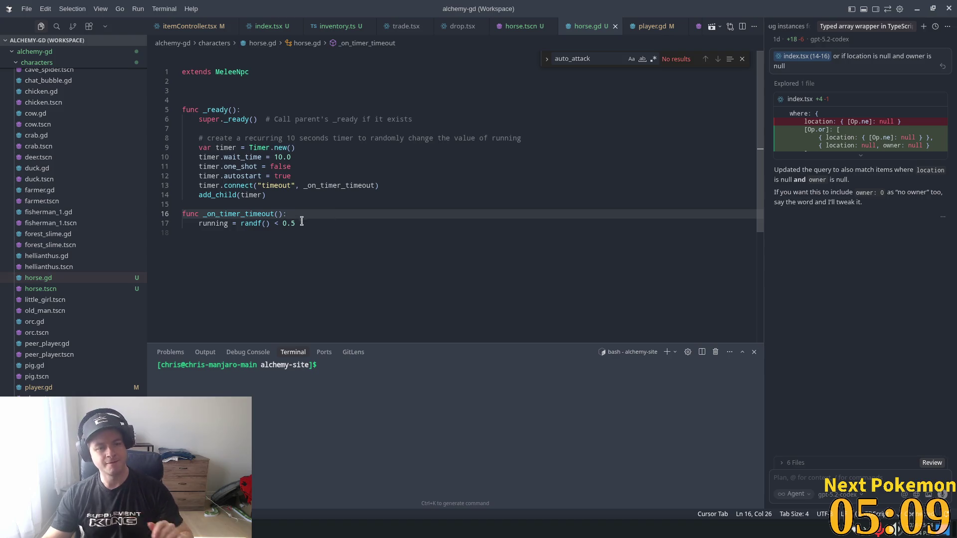
mouse_move(264, 208)
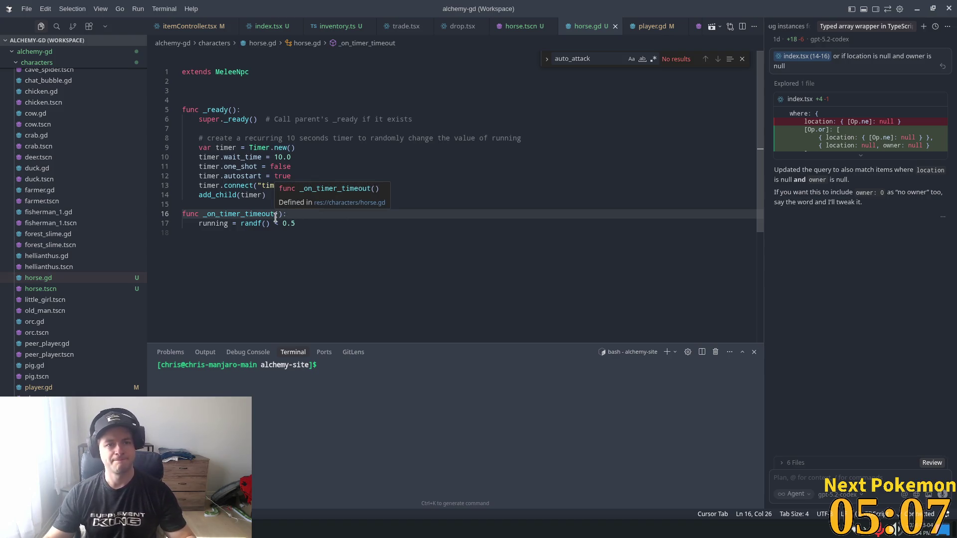
left_click(209, 98)
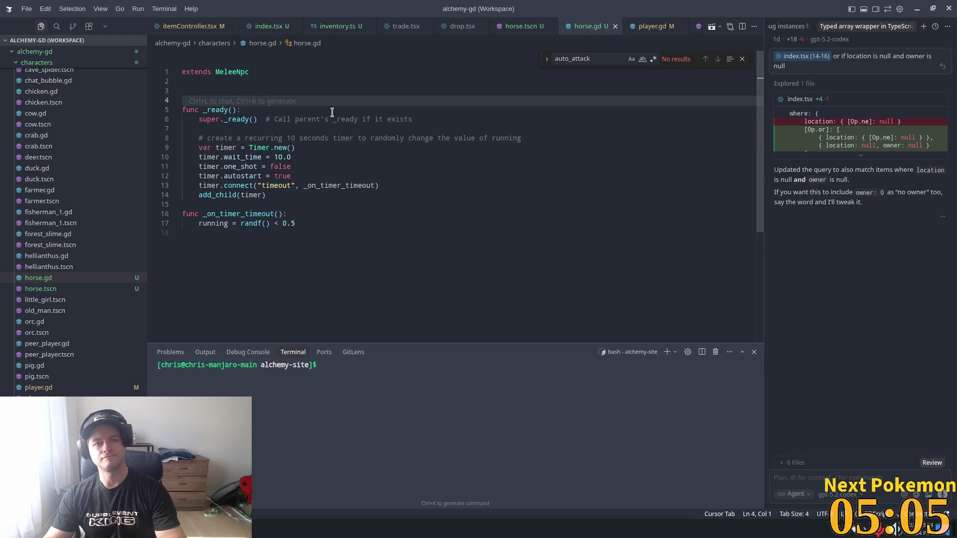
key("BackSpace")
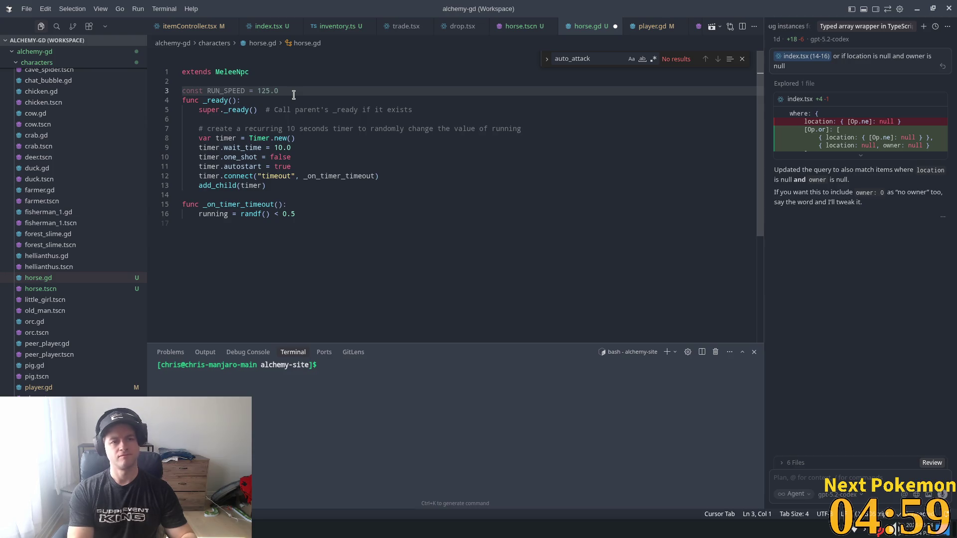
type("@")
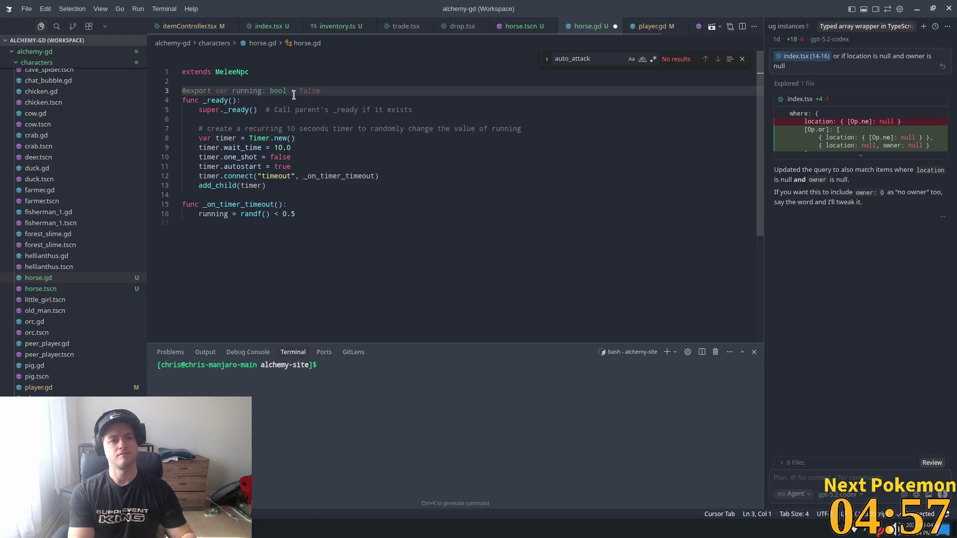
key("Tab")
key("ctrl+shift+Left")
key("ctrl+shift+Left")
key("ctrl+shift+Left")
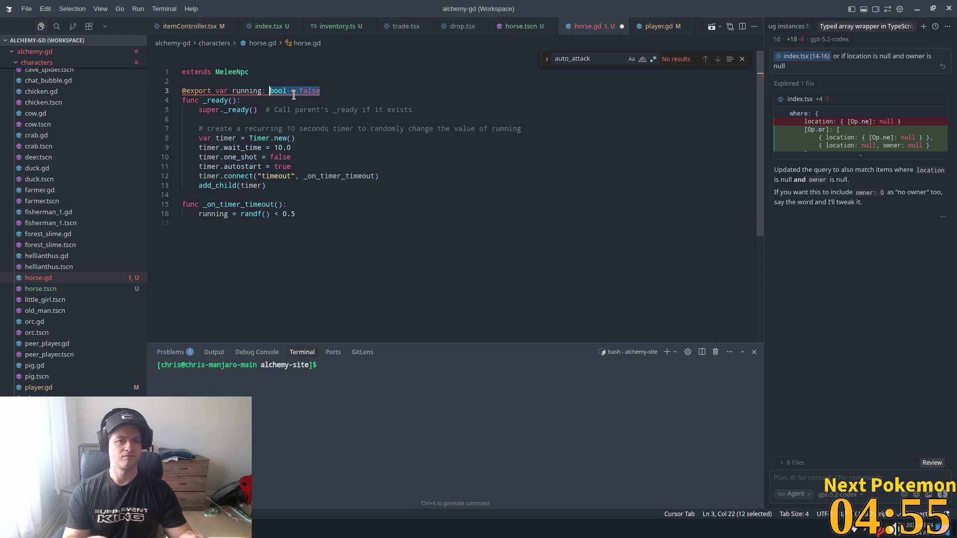
key("BackSpace")
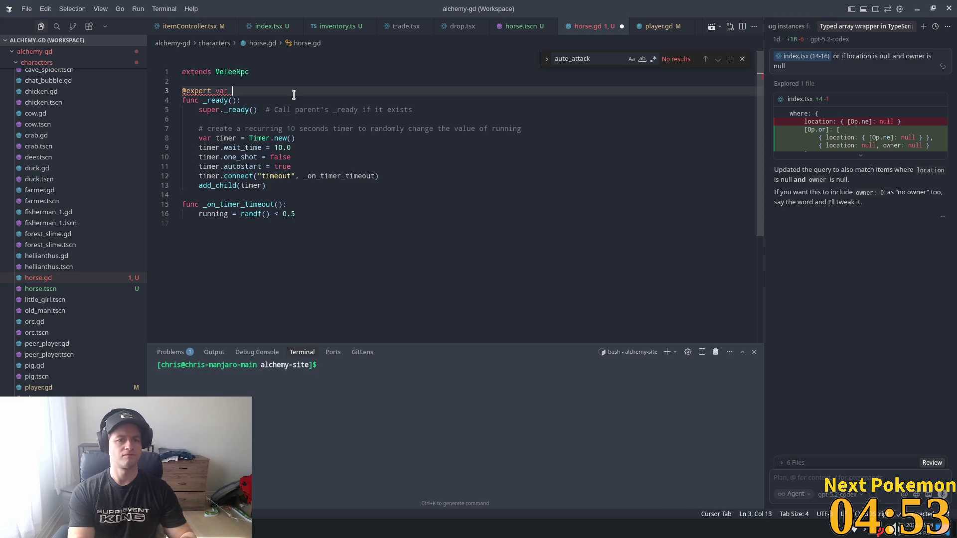
type("run")
key("Escape")
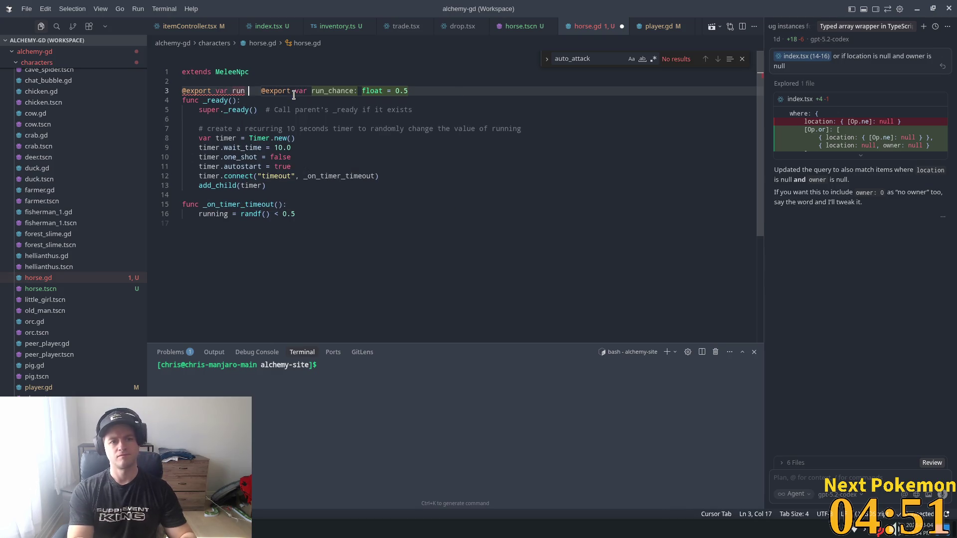
key("Tab")
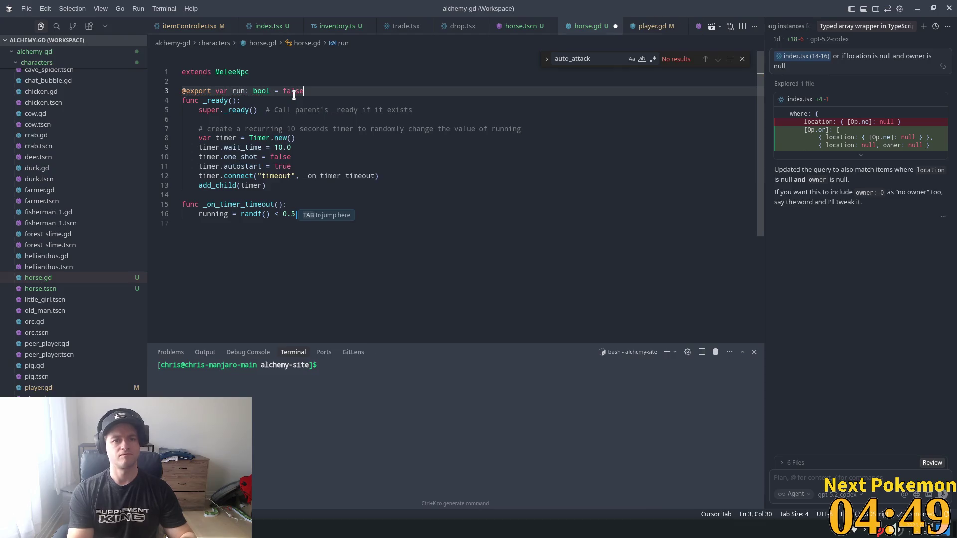
key("Return")
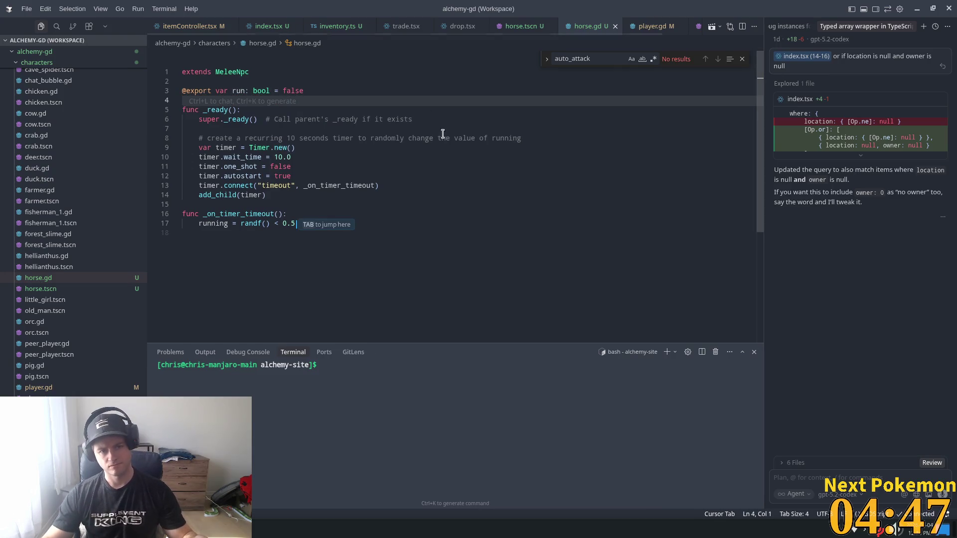
left_click(376, 167)
Change run's default to true and add an 'if run:' line inside _ready
double_click(289, 90)
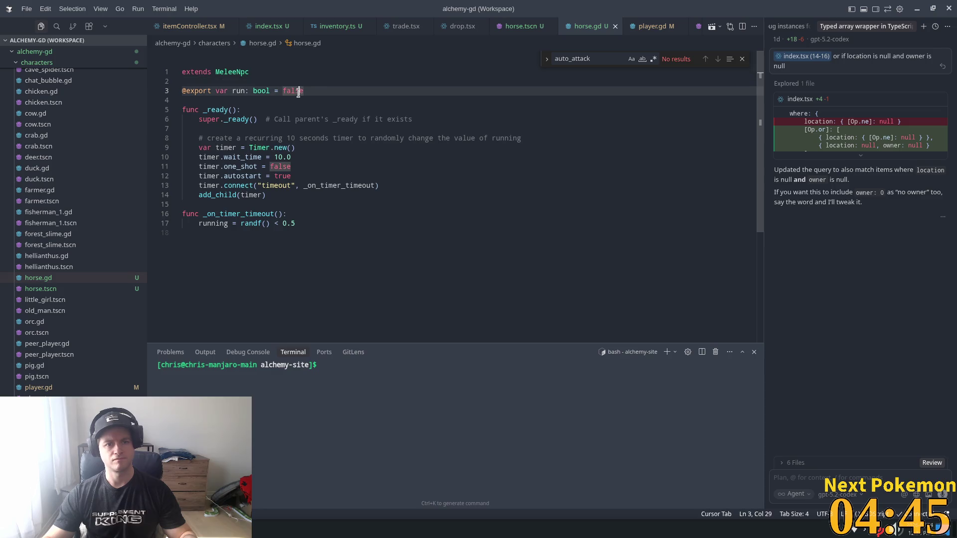
type("tru")
key("Tab")
key("Tab")
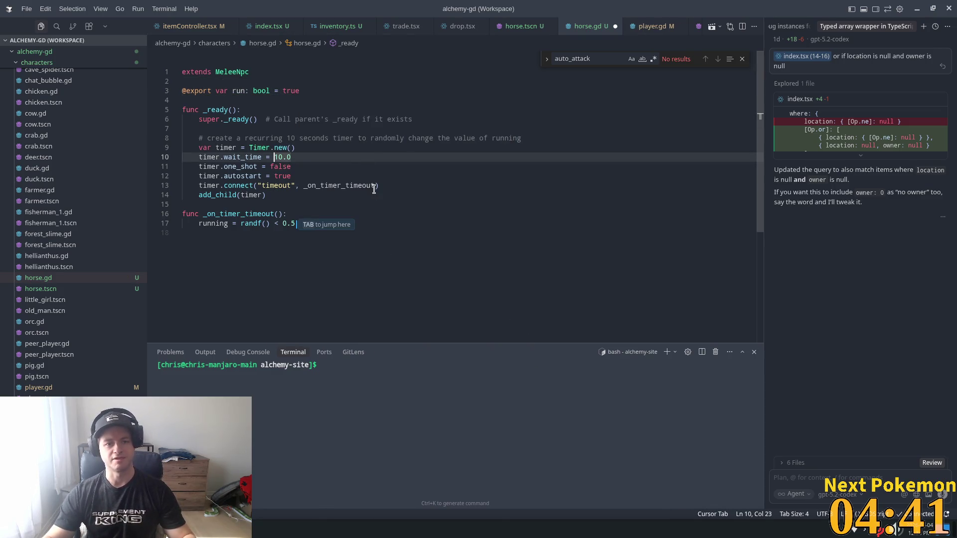
left_click(269, 111)
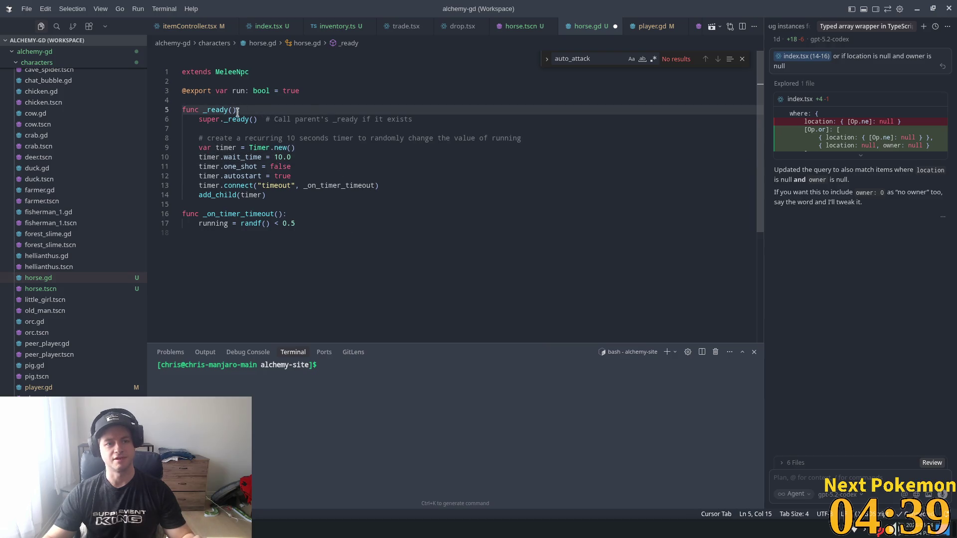
left_click(274, 121)
left_click(299, 130)
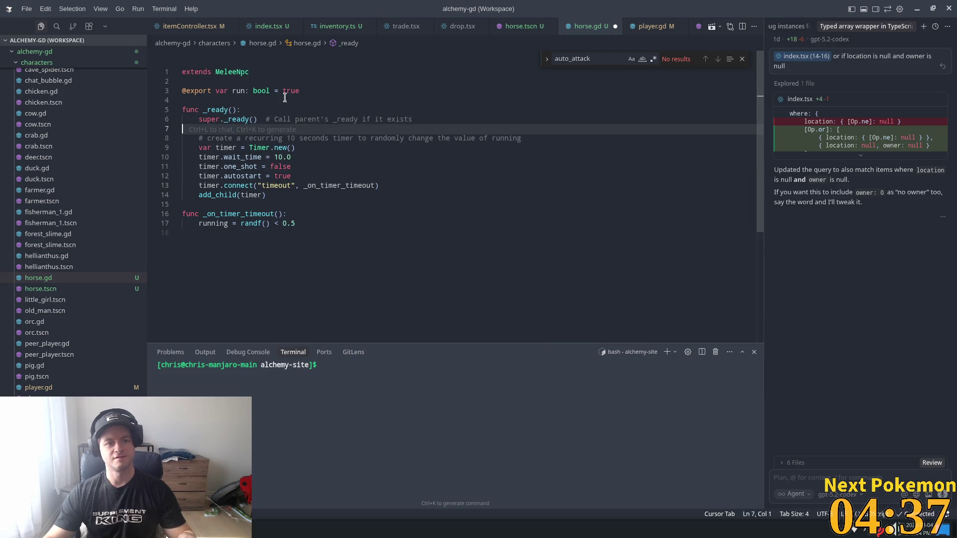
key("Return")
key("Tab")
type("if run:")
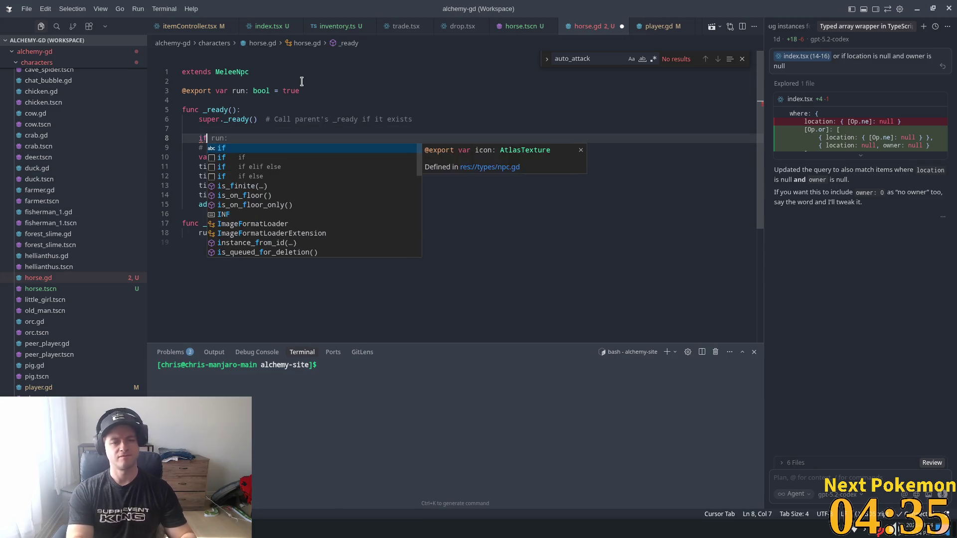
Indent the timer setup lines under 'if run:', save, delete the timer comment line, and return to Godot
left_click_drag(270, 204, 191, 143)
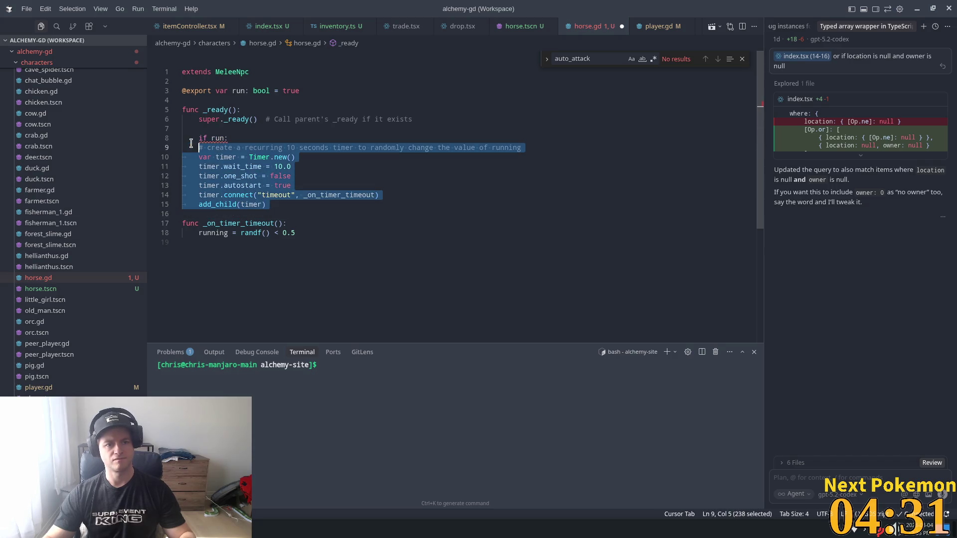
key("Tab")
key("ctrl+s")
left_click(527, 136)
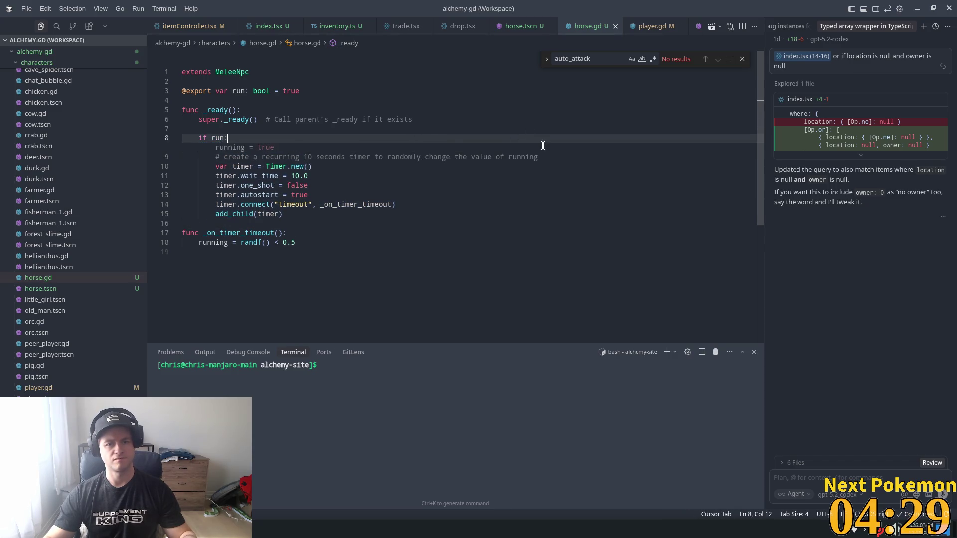
key("shift+Down")
key("shift+End")
key("BackSpace")
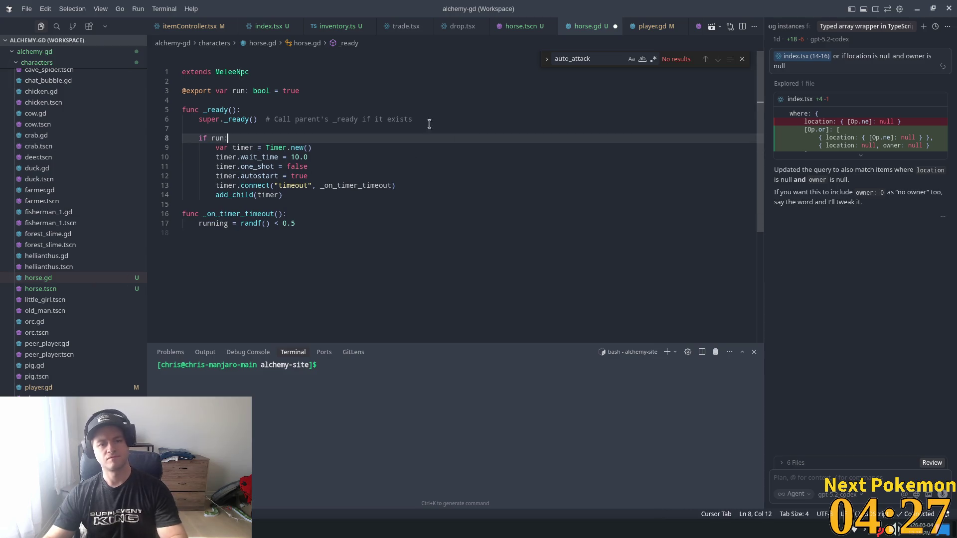
left_click(390, 103)
key("alt+Tab")
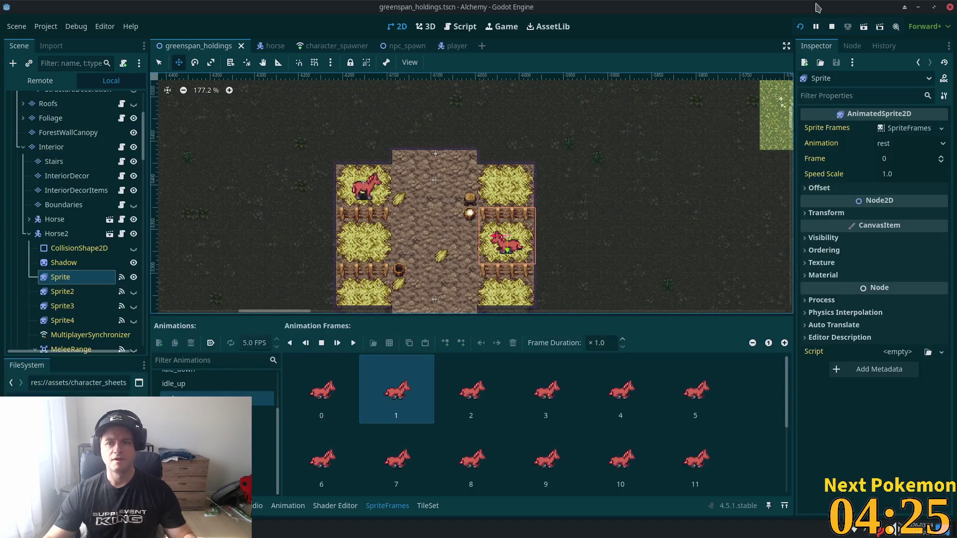
After a test run, hide Horse2's red sprite layer, then save and rerun the game
key("F5")
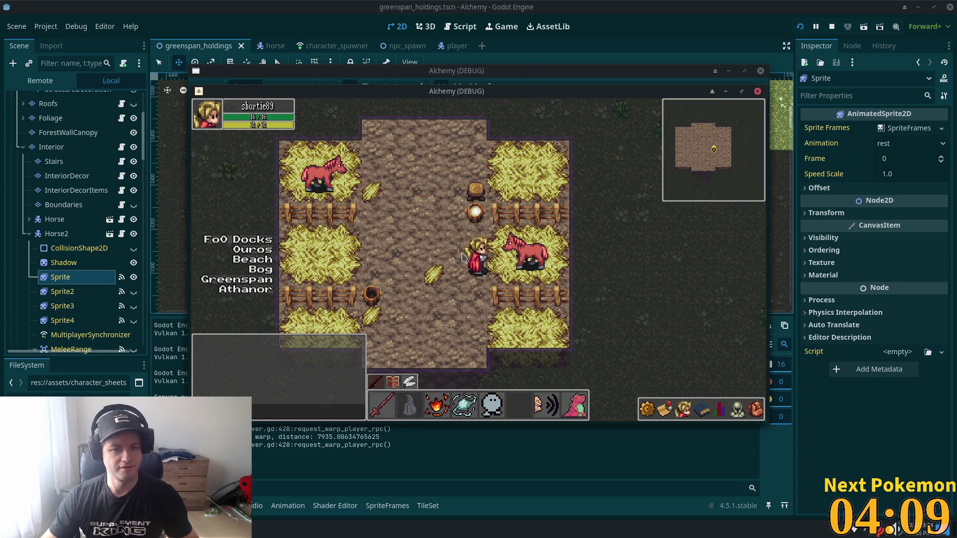
left_click(62, 248)
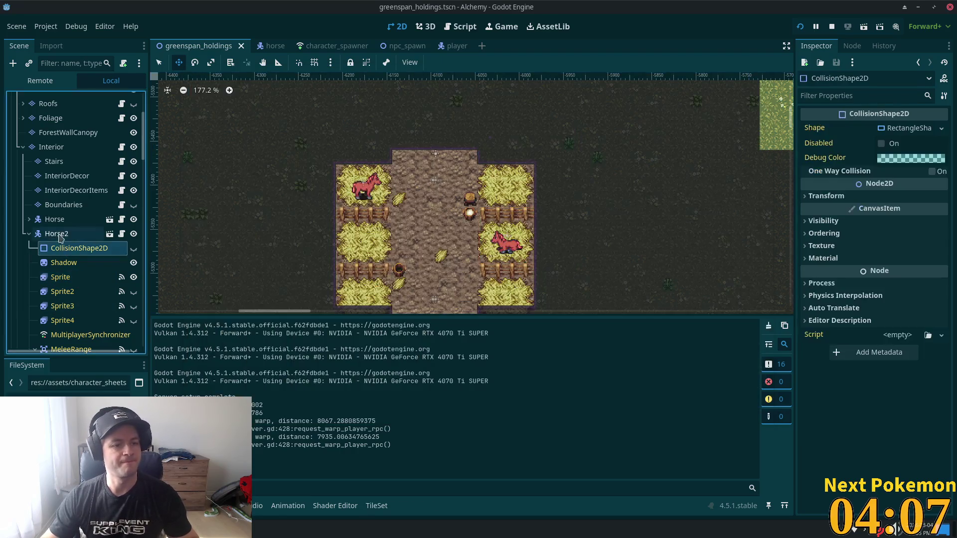
left_click(54, 219)
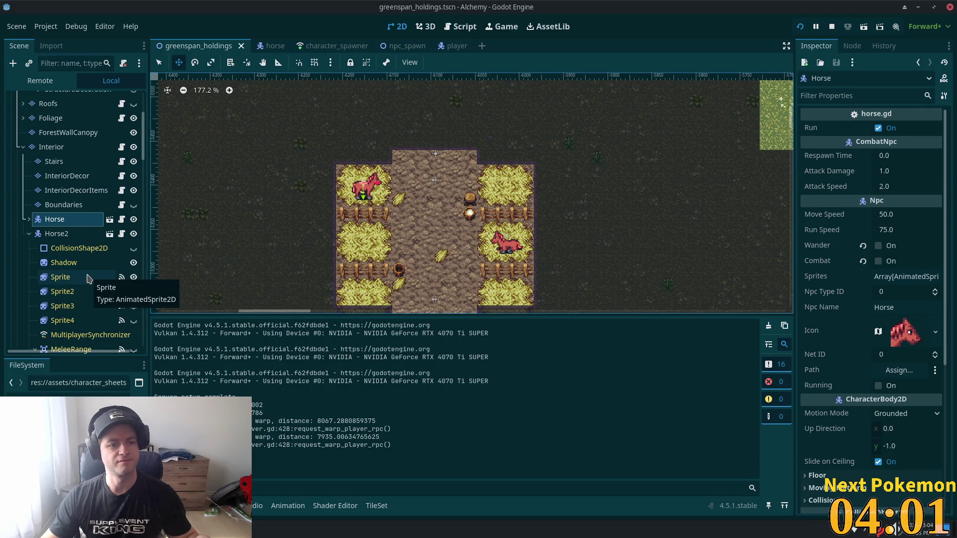
left_click(134, 277)
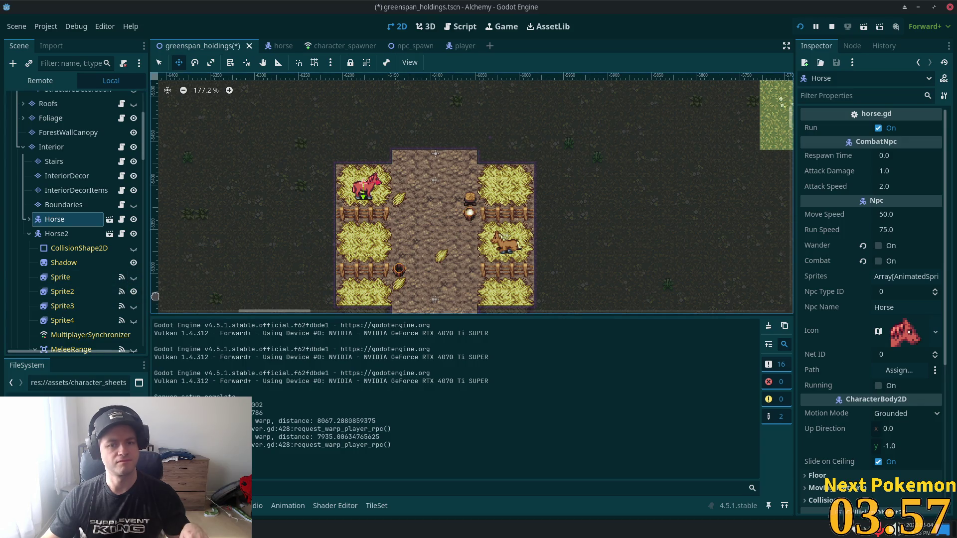
key("F5")
key("F8")
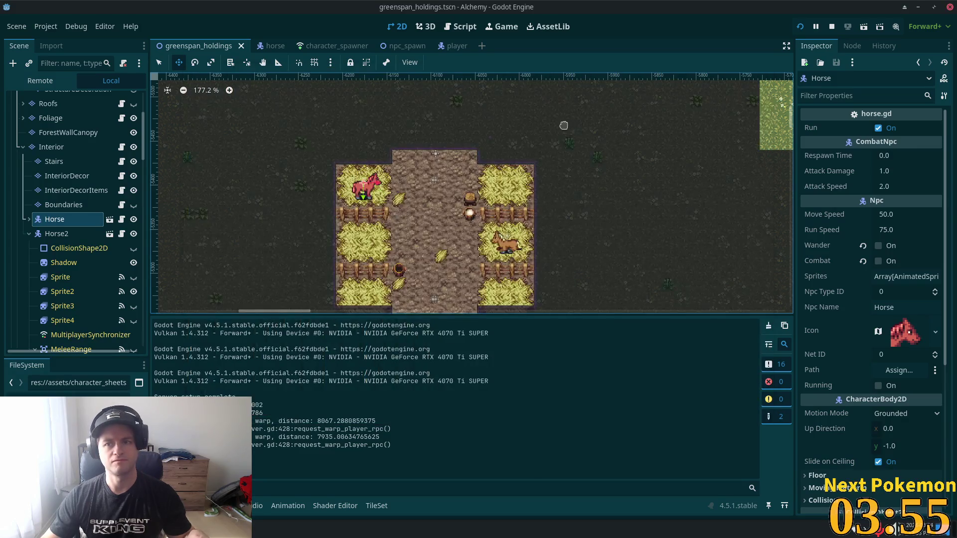
key("F5")
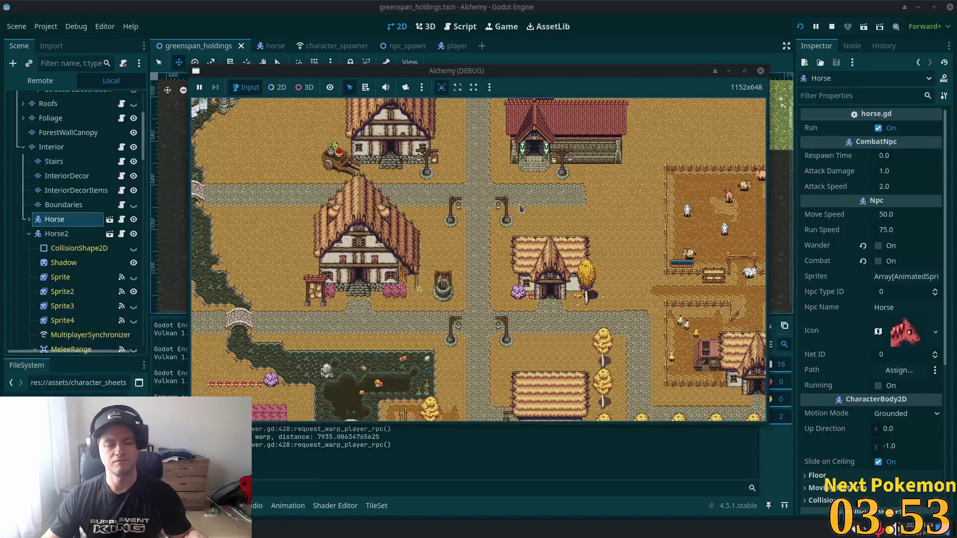
key("F8")
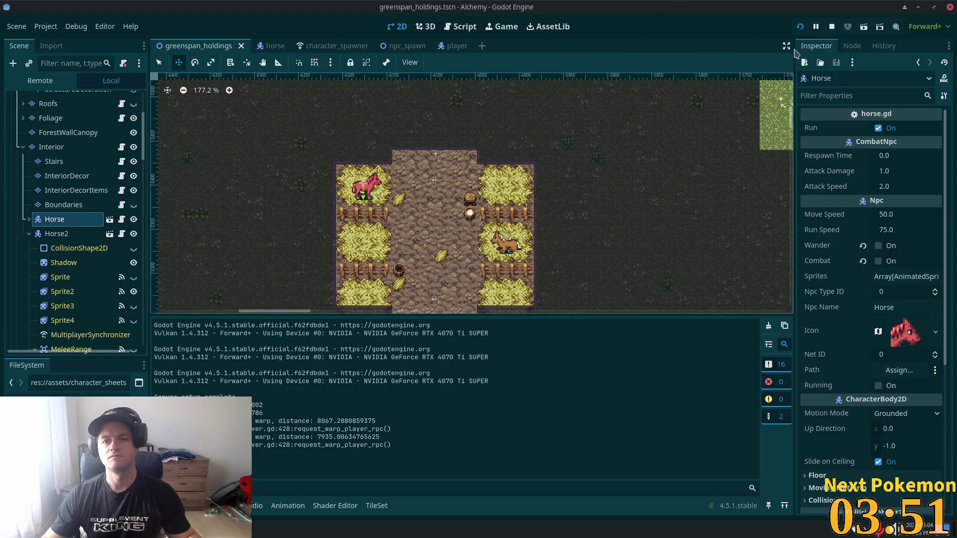
Run a two-instance multiplayer debug session with both game windows side by side, then inspect Horse2's Sprites
left_click(799, 26)
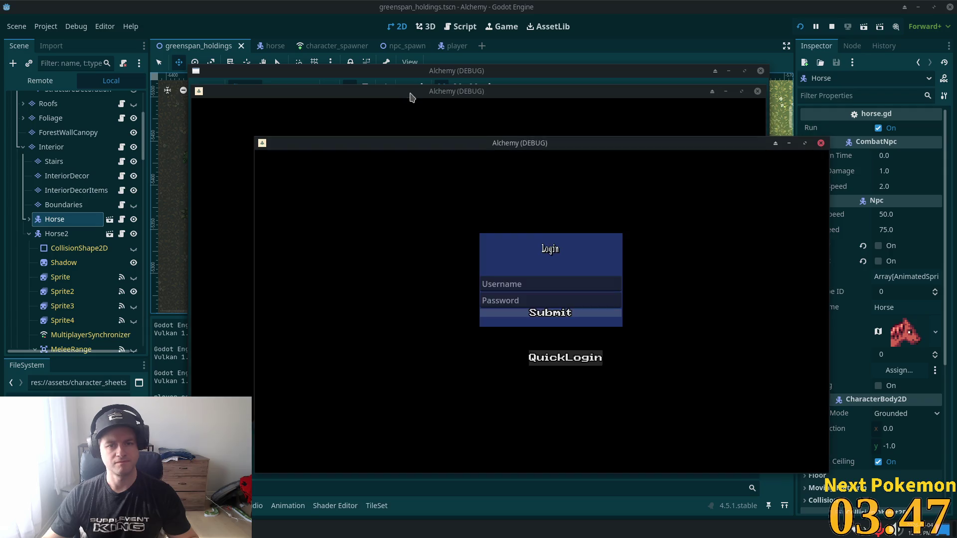
left_click_drag(412, 94, 289, 64)
mouse_move(685, 143)
left_mouse_down()
mouse_move(765, 143)
mouse_move(754, 149)
left_mouse_up()
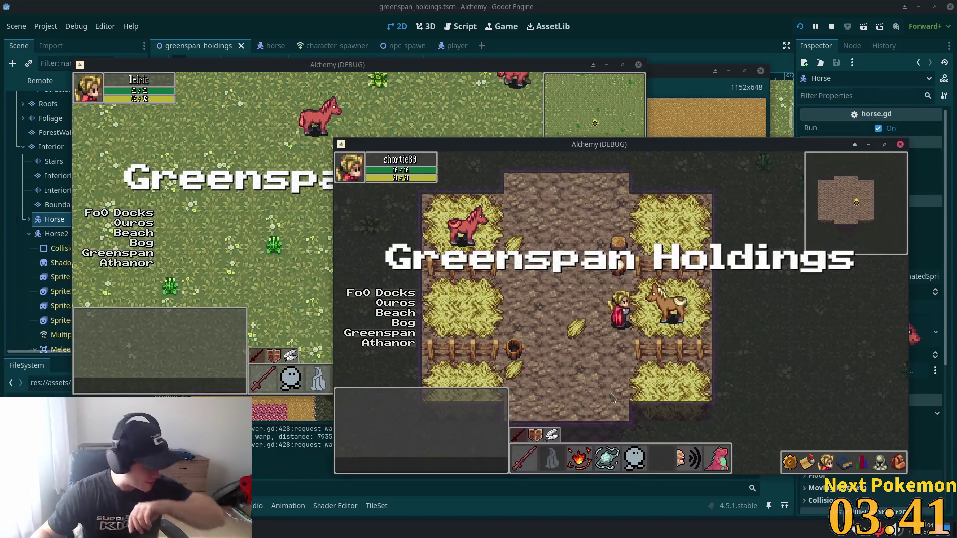
left_click(864, 464)
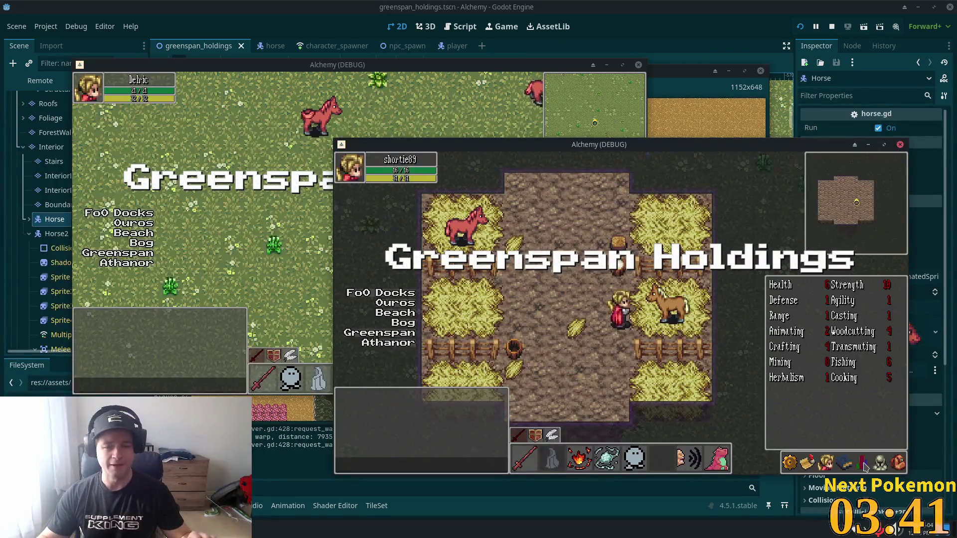
left_click(863, 465)
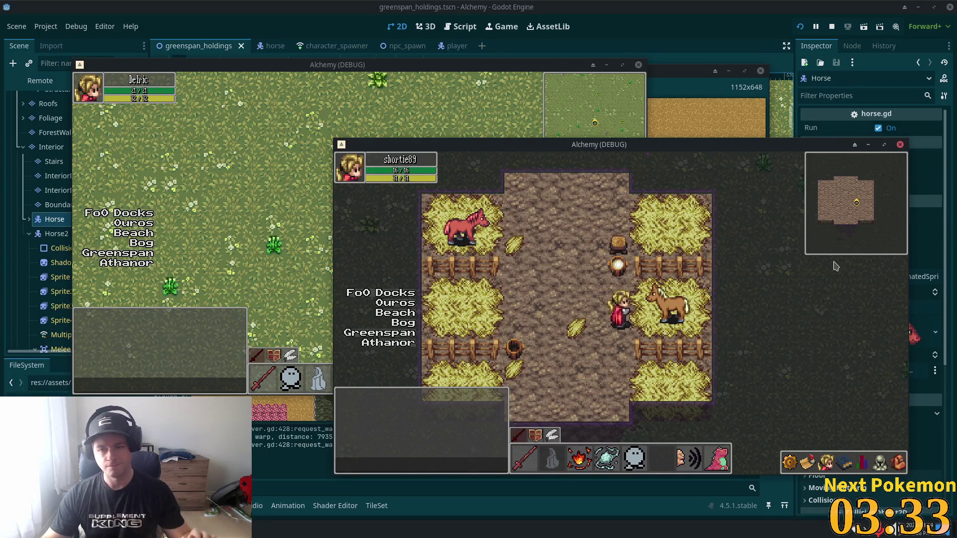
left_click(685, 43)
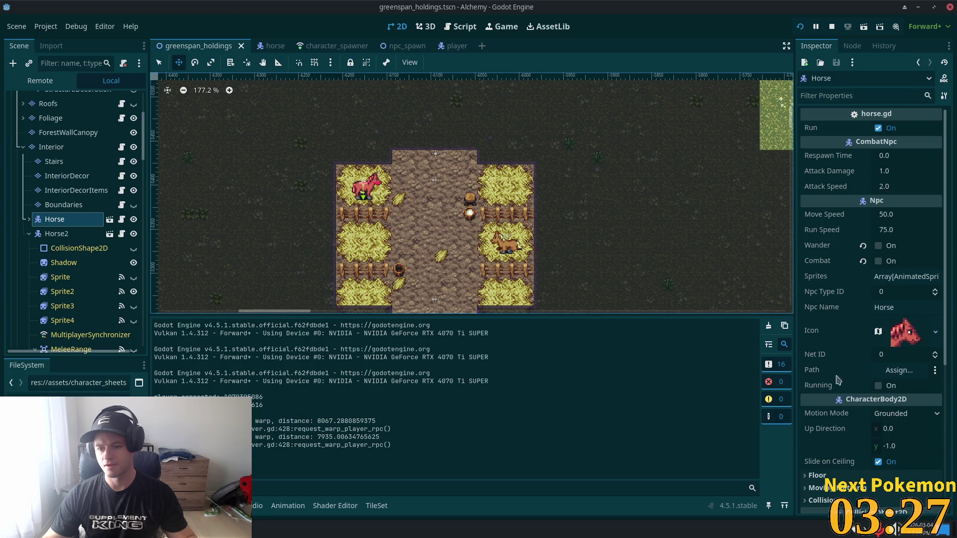
left_click(50, 236)
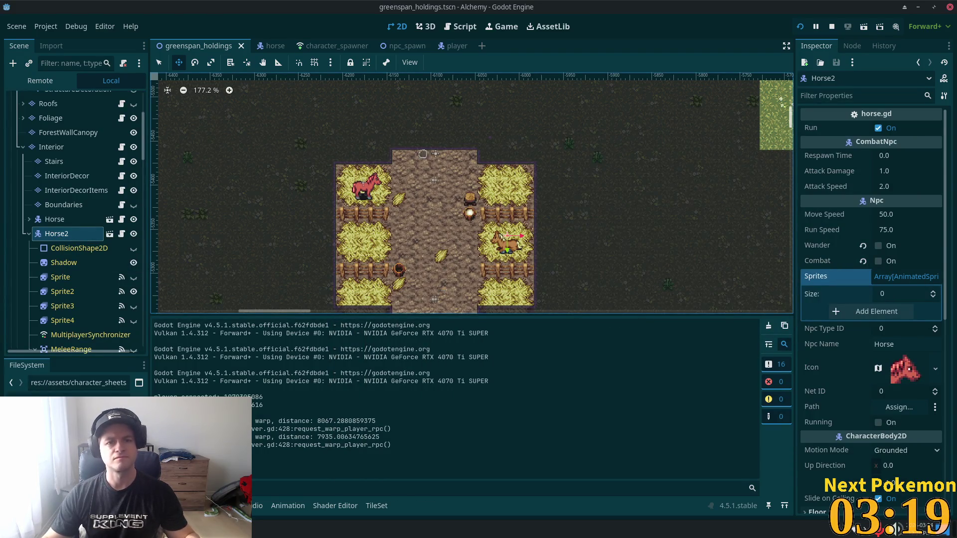
key("alt+Tab")
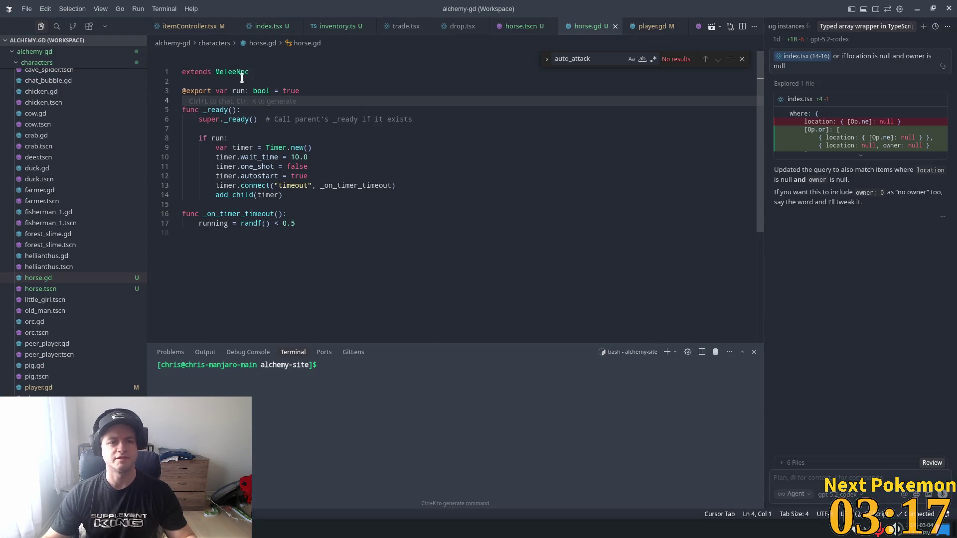
Jump from horse.gd to MeleeNpc and select its chase-and-attack movement code
left_click(242, 79)
left_click(242, 74, "ctrl")
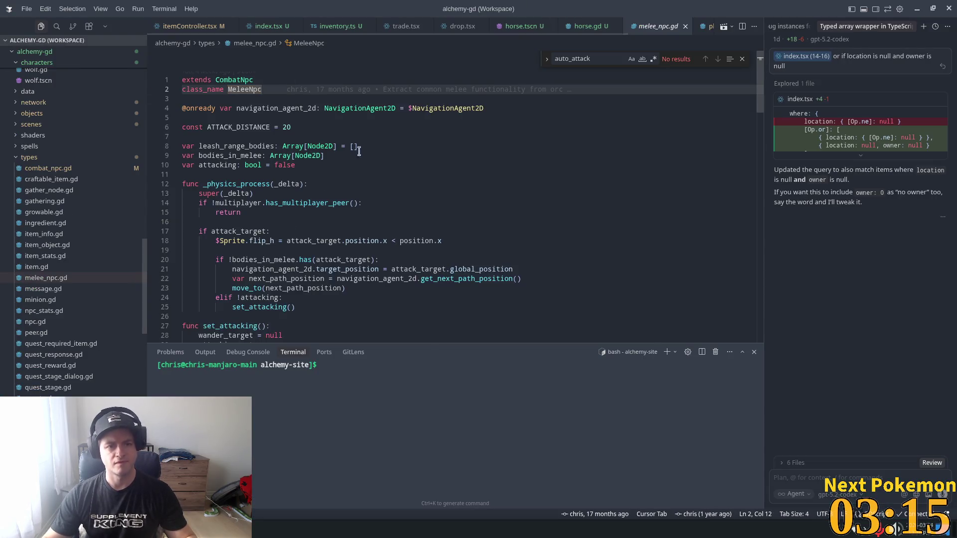
mouse_move(198, 168)
left_mouse_down()
mouse_move(299, 222)
mouse_move(324, 247)
mouse_move(340, 294)
left_mouse_up()
scroll(465, 278, "down", 4)
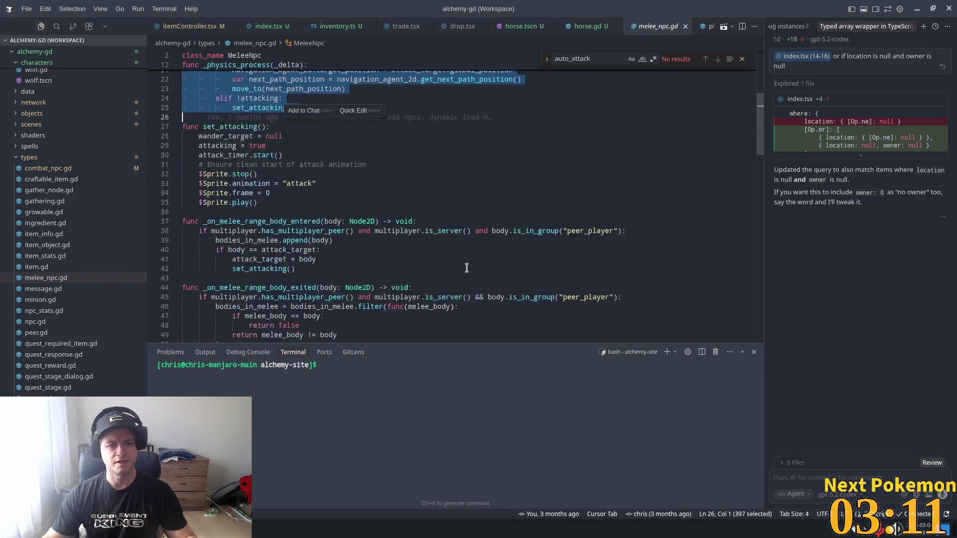
scroll(727, 199, "up", 2)
scroll(761, 116, "up", 2)
Open the CombatNpc definition and read through its code
left_click(231, 79, "ctrl")
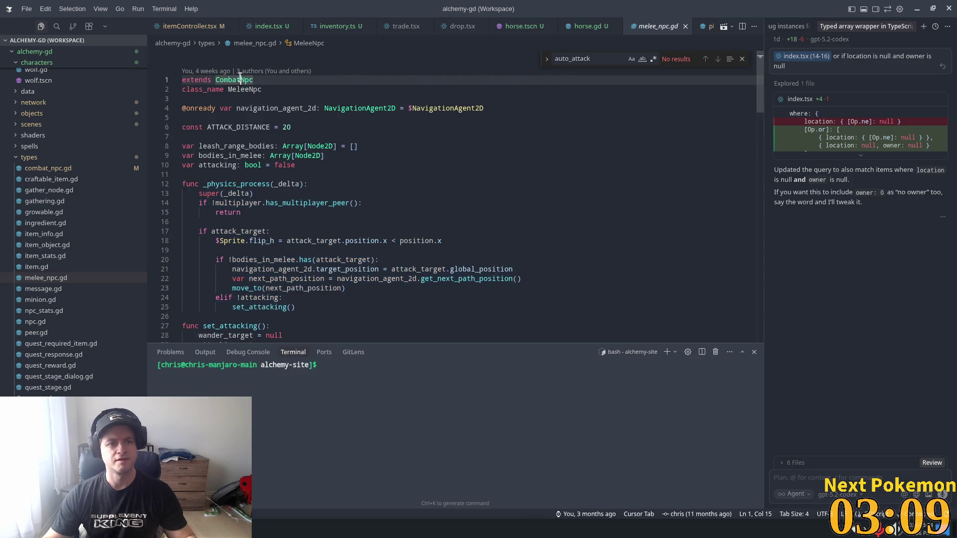
scroll(298, 194, "down", 6)
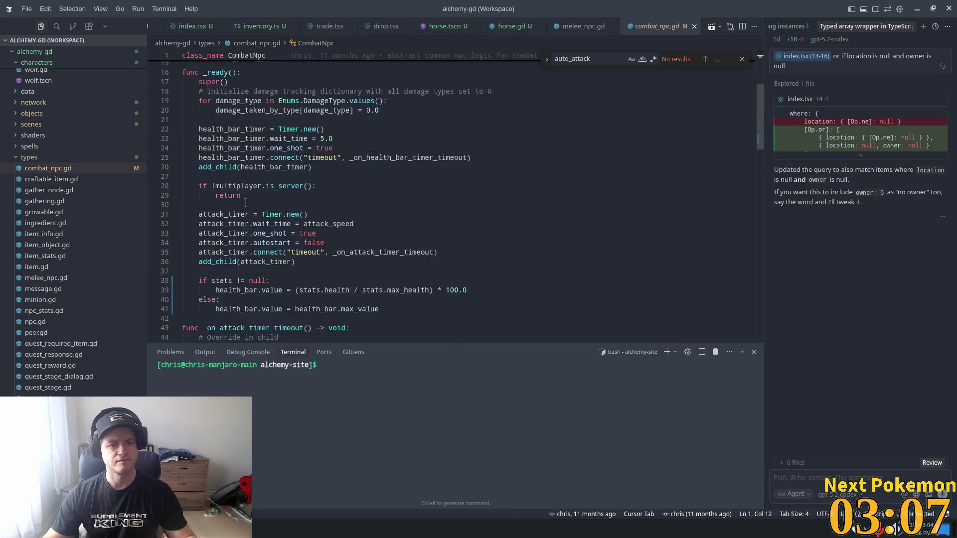
scroll(349, 186, "down", 4)
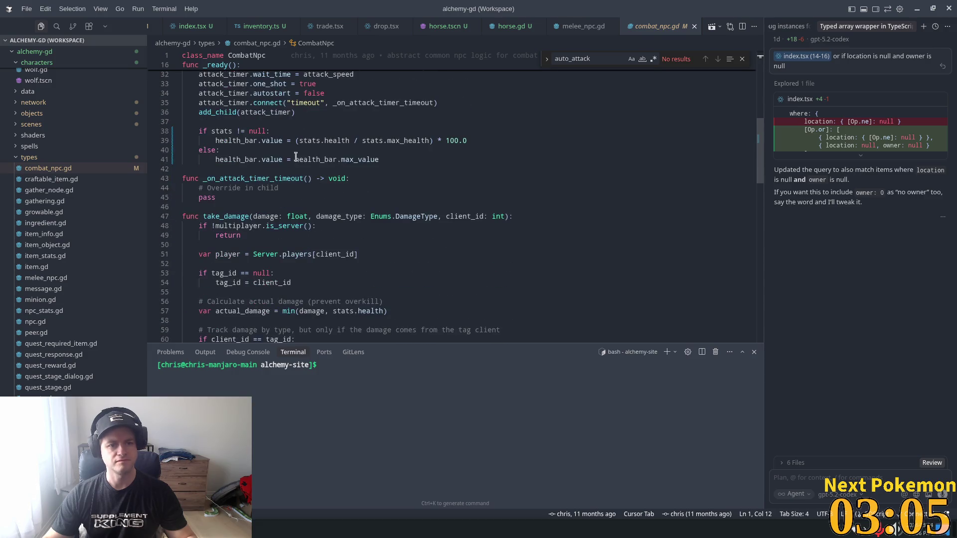
scroll(305, 188, "down", 3)
scroll(305, 188, "down", 7)
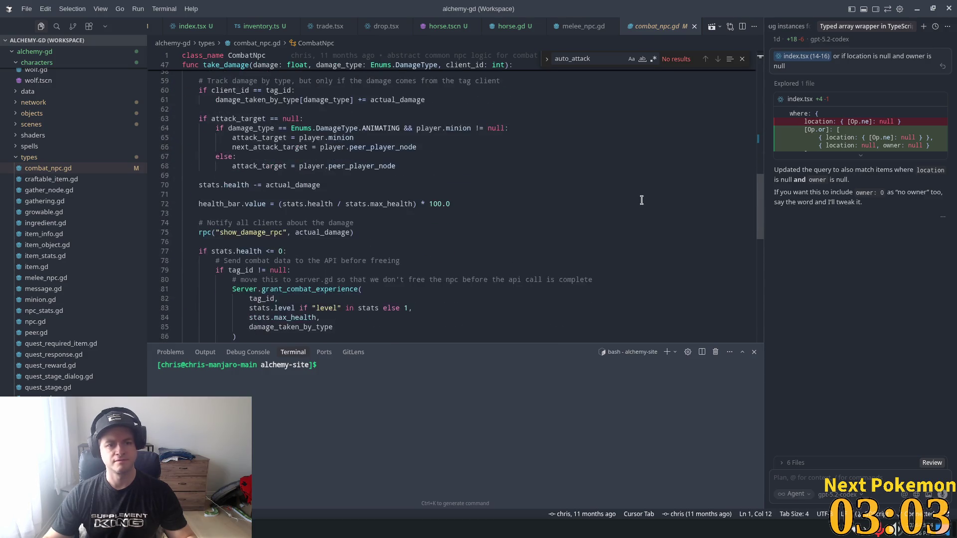
scroll(643, 202, "down", 10)
scroll(706, 236, "up", 20)
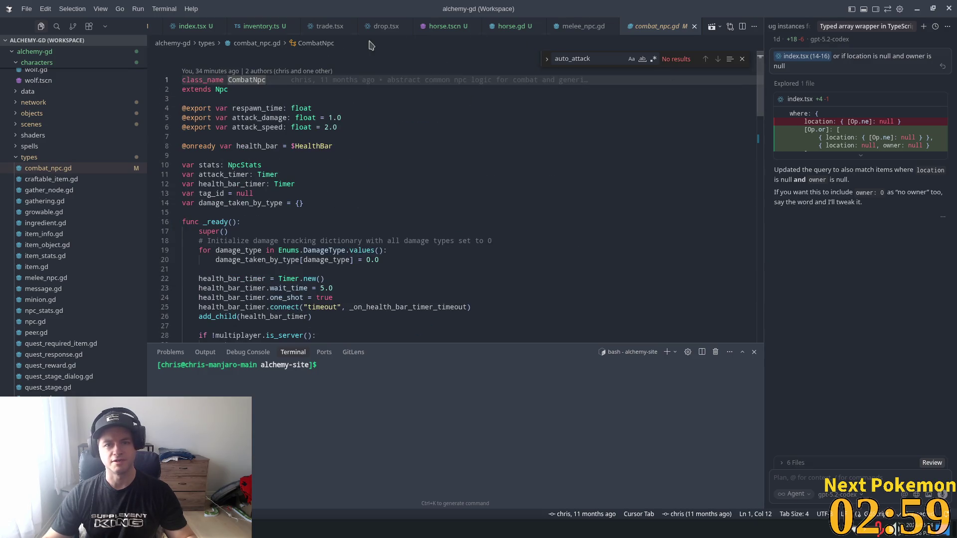
Open the Npc base class and highlight where wander is used
left_click(222, 90, "ctrl")
scroll(379, 149, "down", 7)
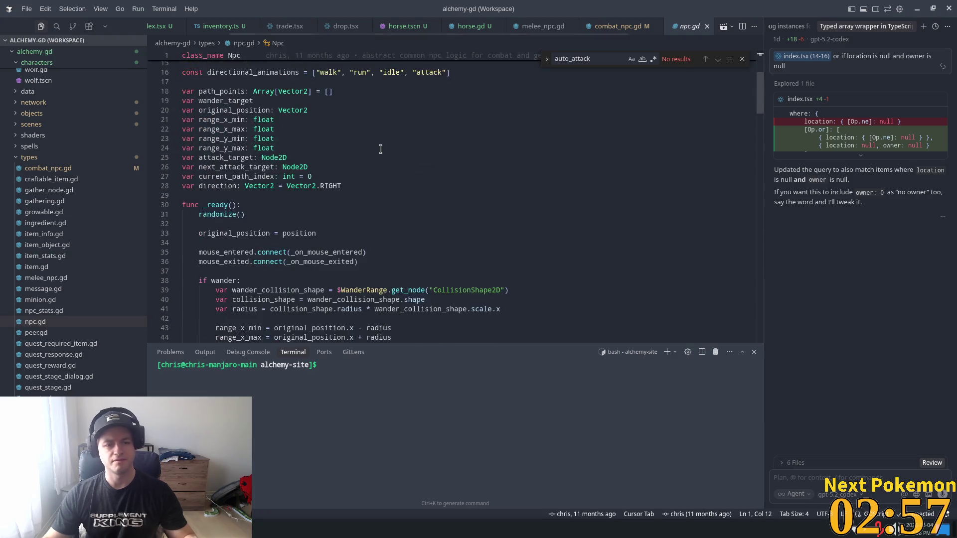
scroll(316, 202, "down", 2)
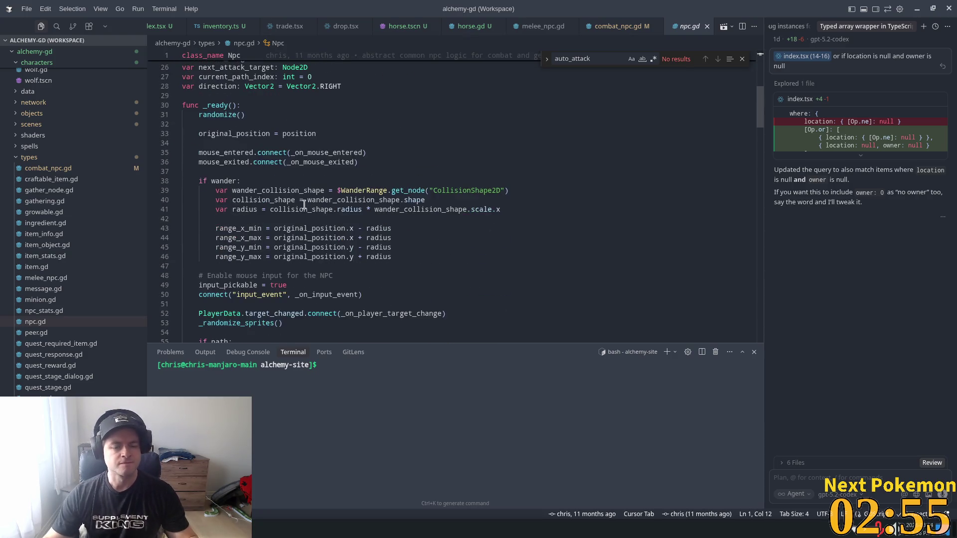
double_click(222, 180)
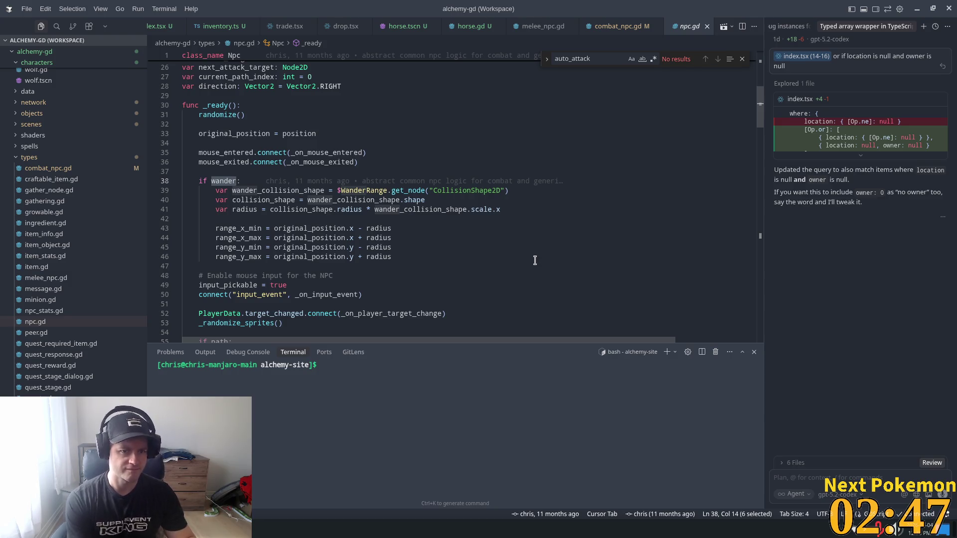
Read npc.gd's _ready, _randomize_sprites and orient_animation code, then return to Godot
scroll(535, 260, "down", 5)
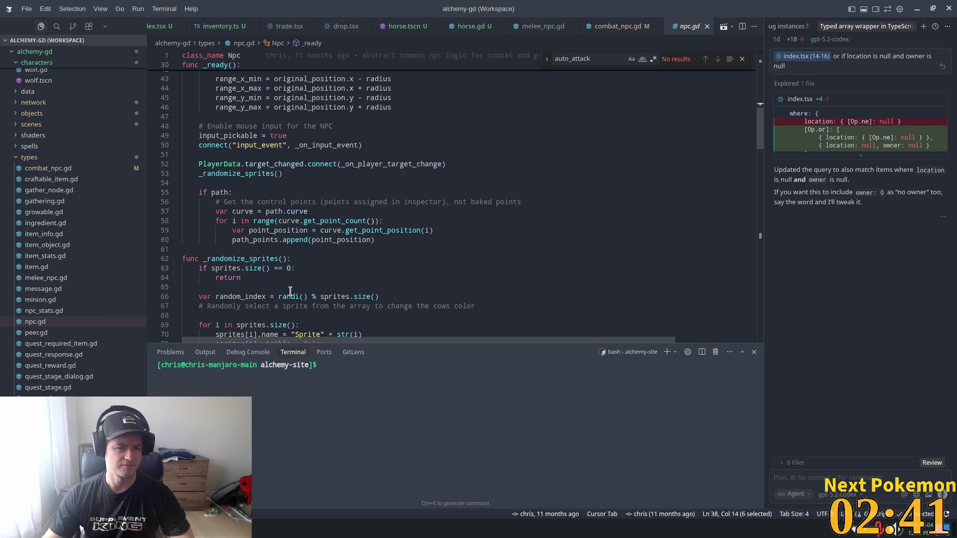
scroll(252, 290, "down", 1)
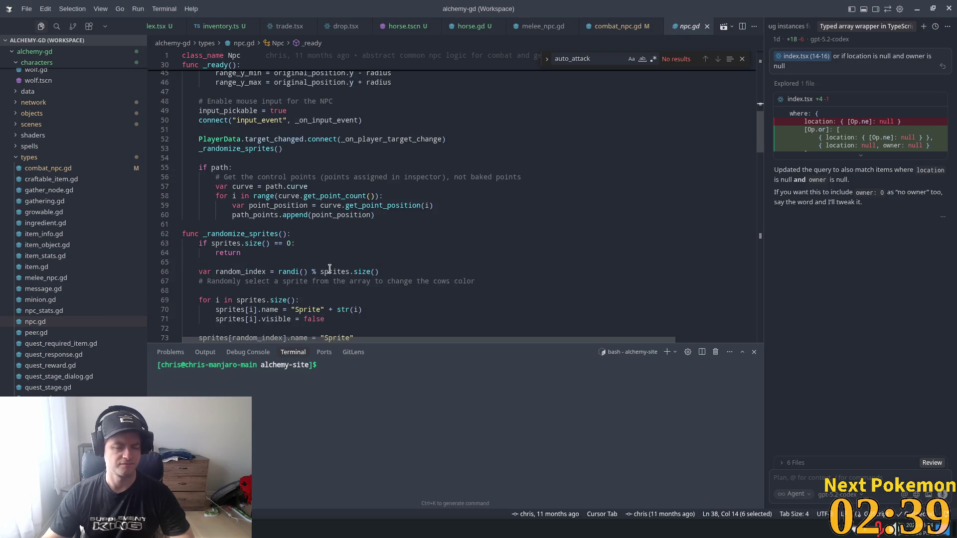
mouse_move(330, 270)
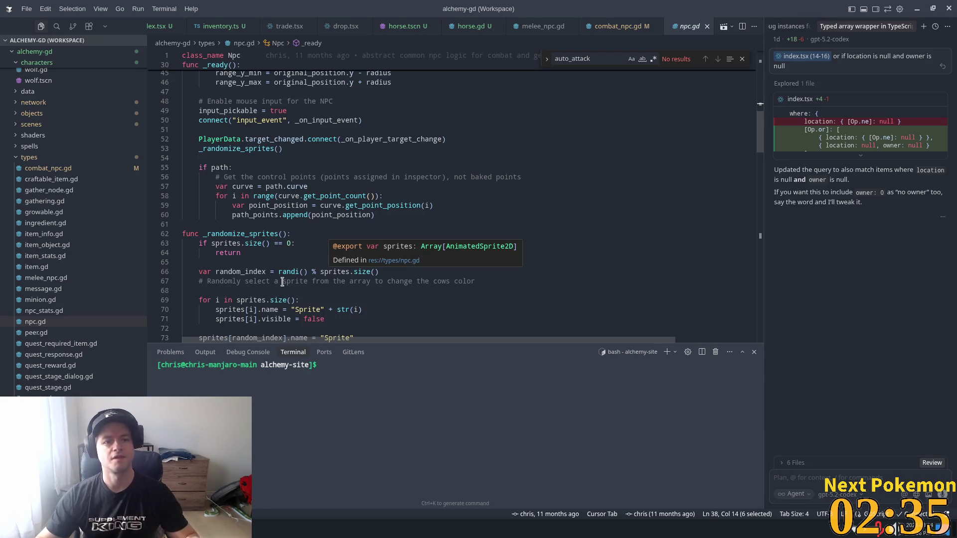
scroll(282, 282, "down", 5)
scroll(490, 271, "up", 12)
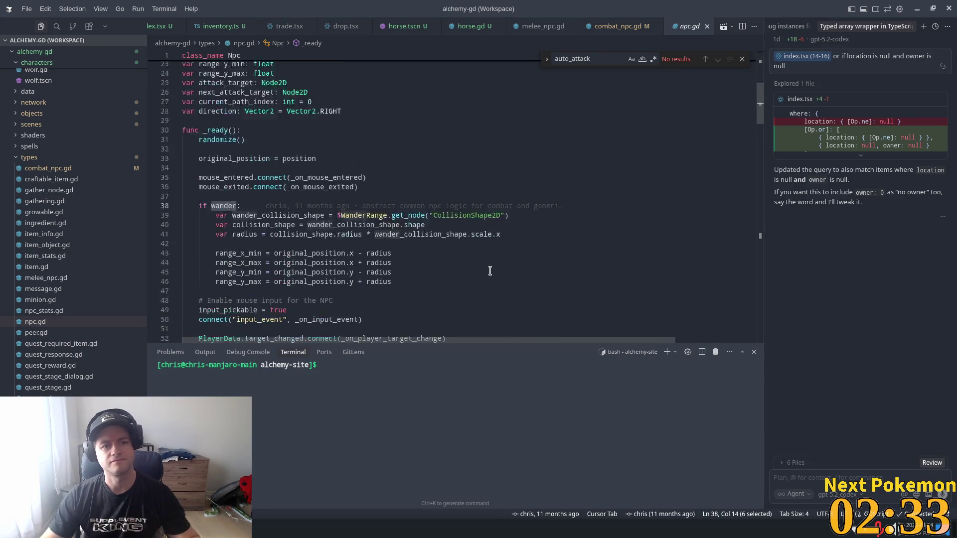
mouse_move(378, 237)
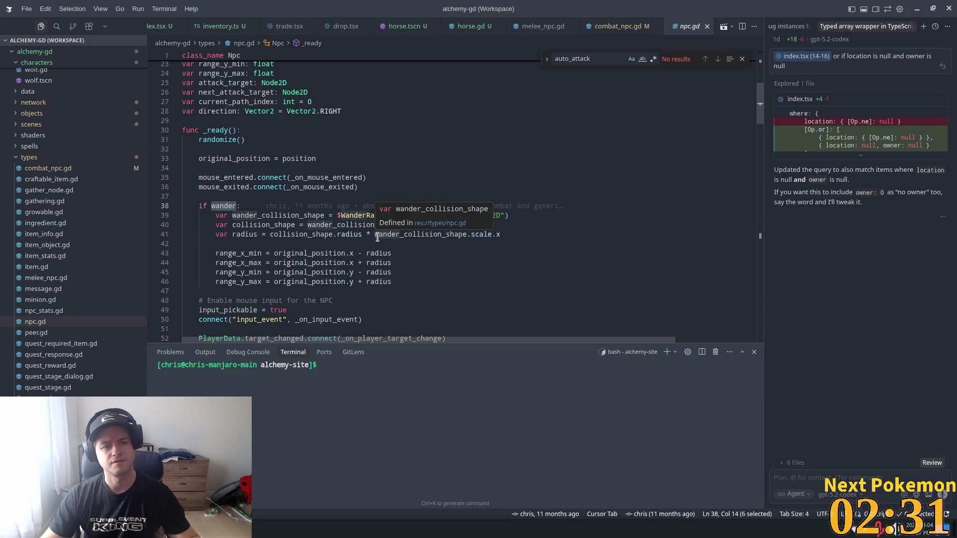
scroll(378, 238, "down", 1)
scroll(377, 237, "down", 11)
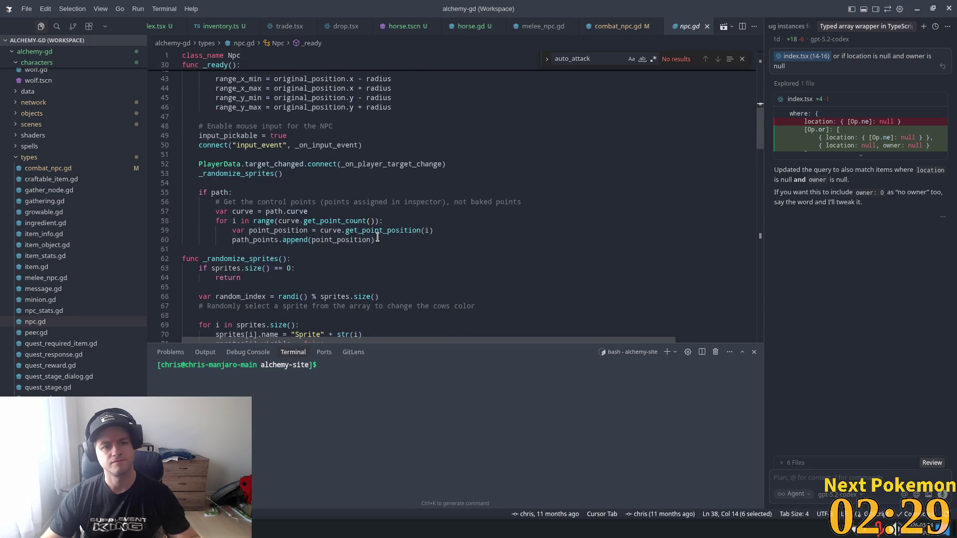
scroll(378, 239, "down", 1)
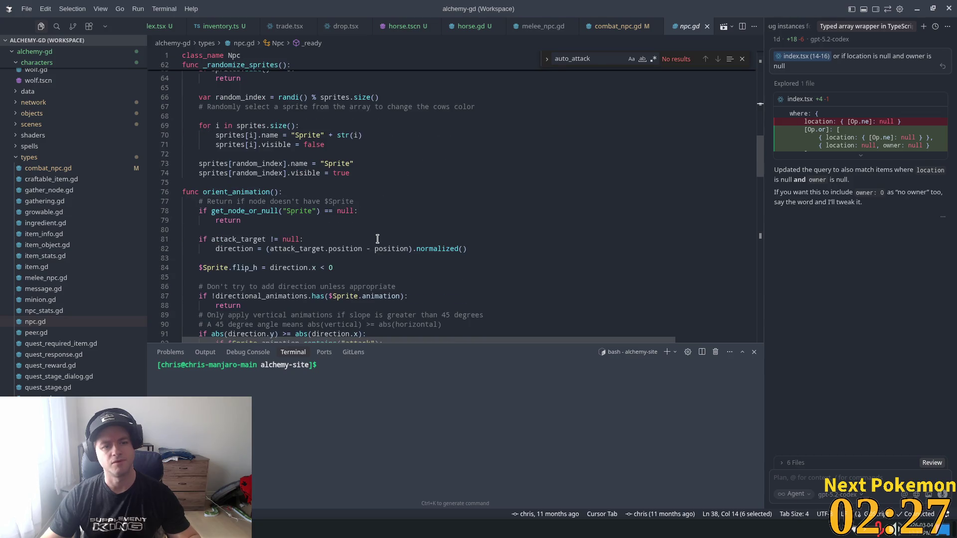
key("alt+Tab")
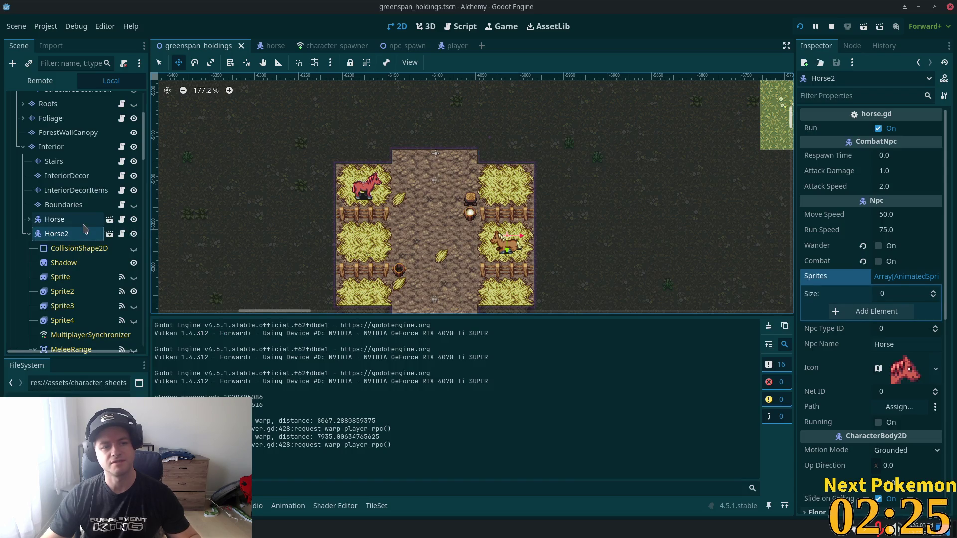
Detach the scripts from Horse and Horse2 and save the stable scene
left_click(80, 222)
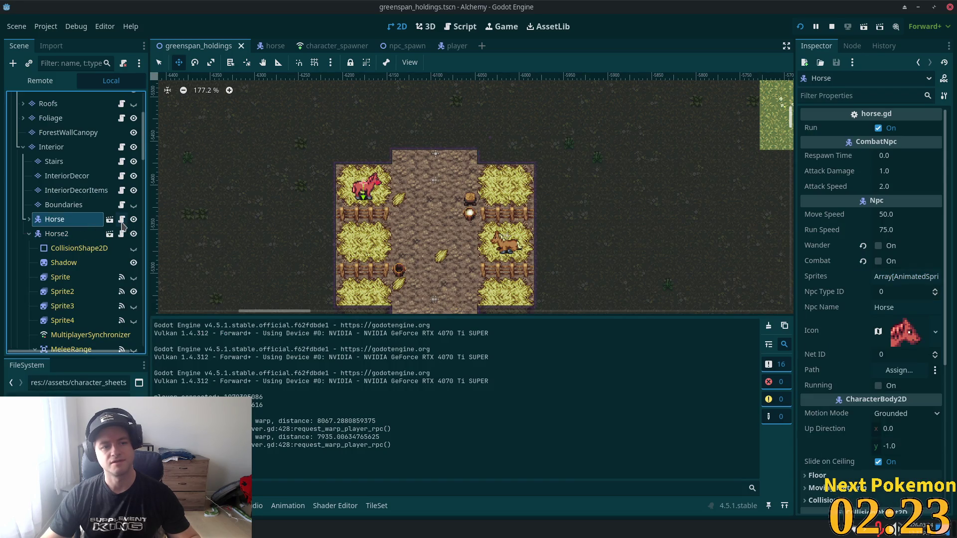
left_click(123, 63)
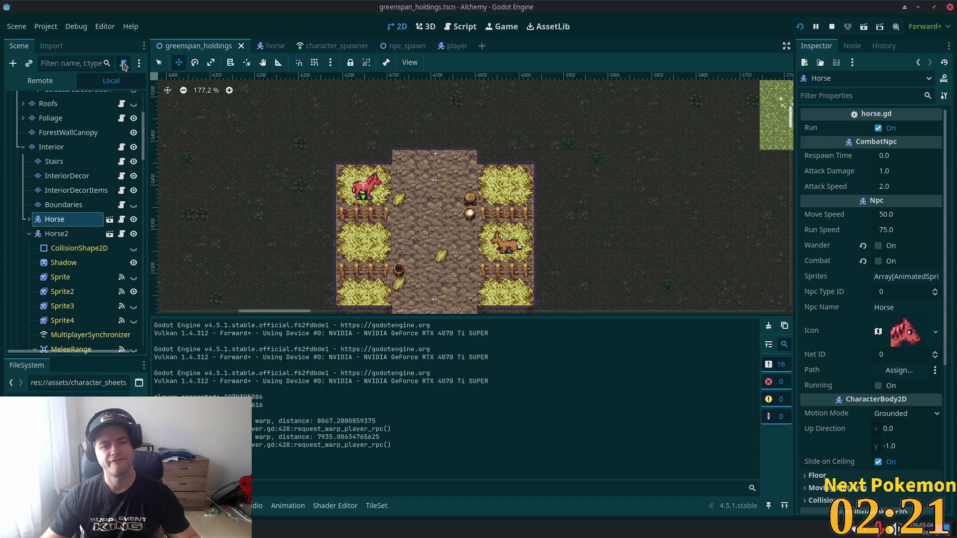
left_click(69, 237)
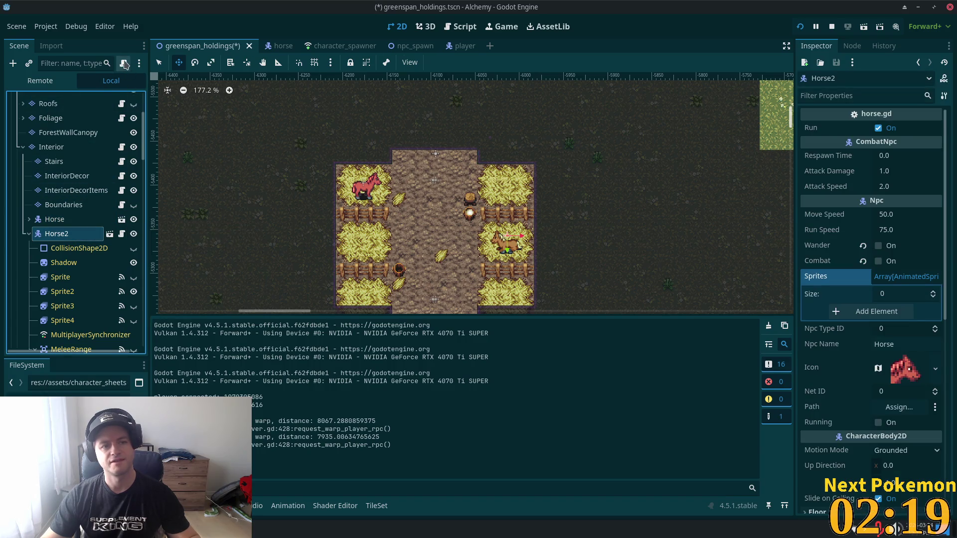
left_click(124, 64)
key("ctrl+s")
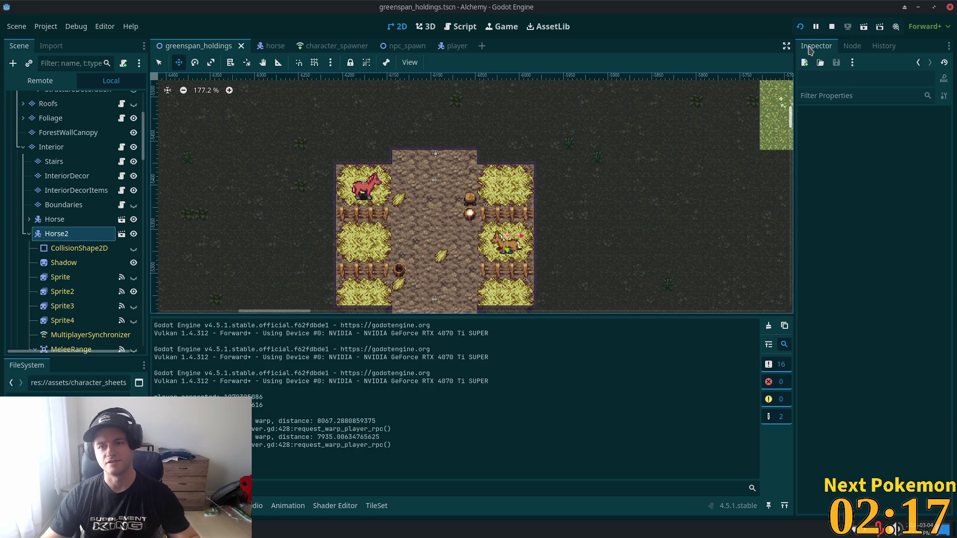
Run a two-window multiplayer playtest, stop it, and list the debugger's errors
key("F5")
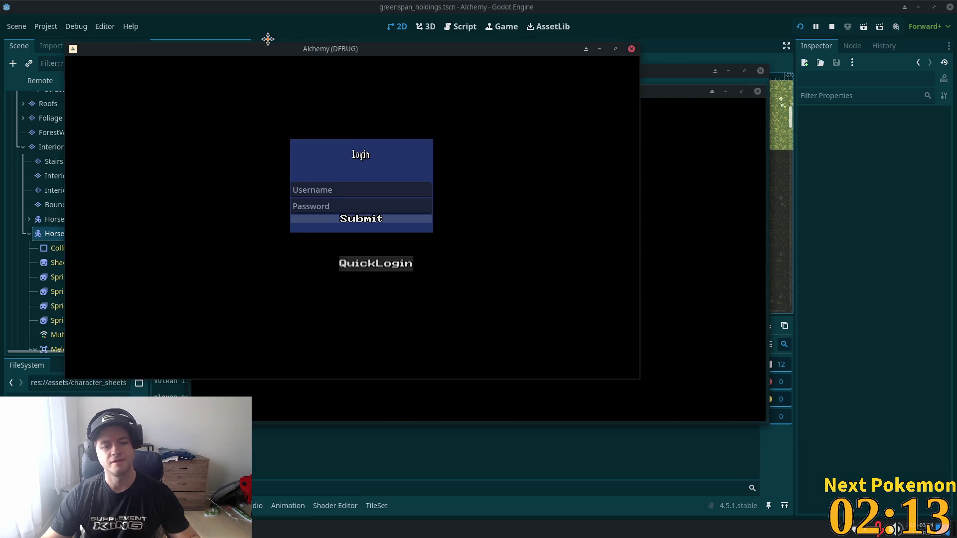
mouse_move(654, 94)
left_mouse_down()
mouse_move(767, 135)
mouse_move(752, 152)
left_mouse_up()
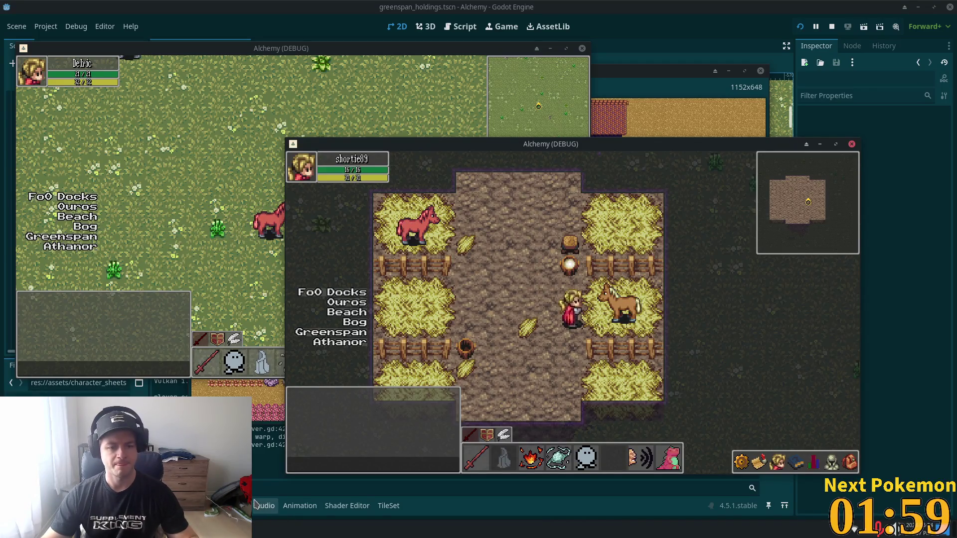
key("F8")
left_click(230, 340)
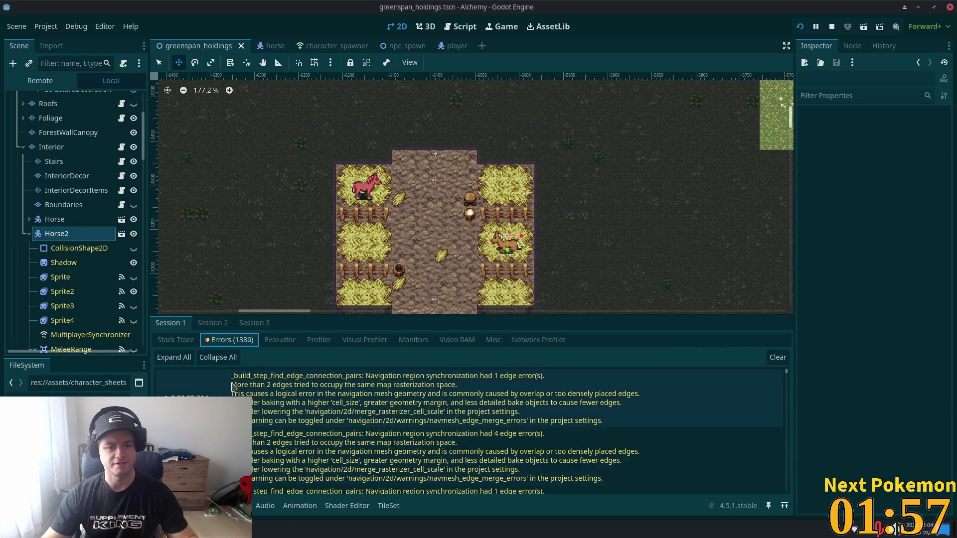
Inspect a net_id not found error, then remove net_id and position from Horse2's replication list
scroll(786, 385, "down", 10)
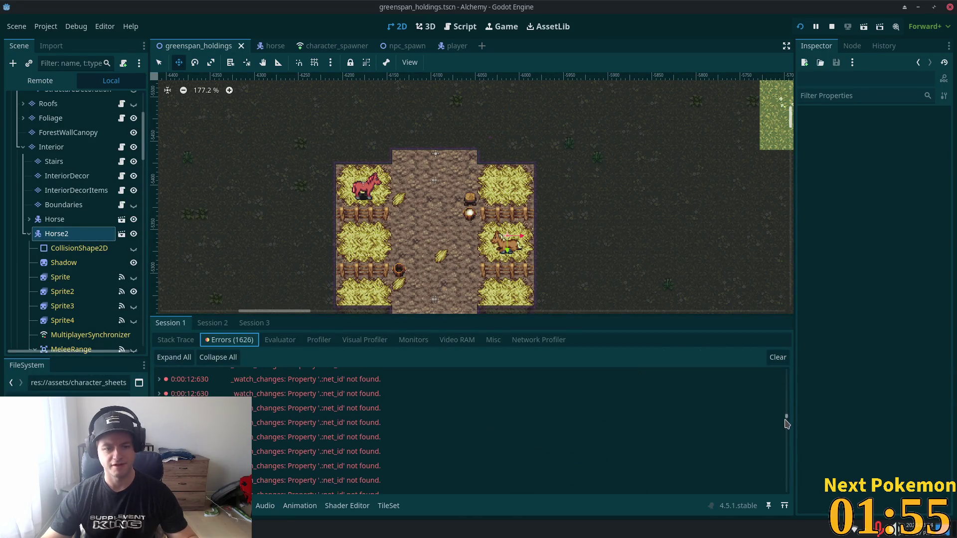
left_click(307, 427)
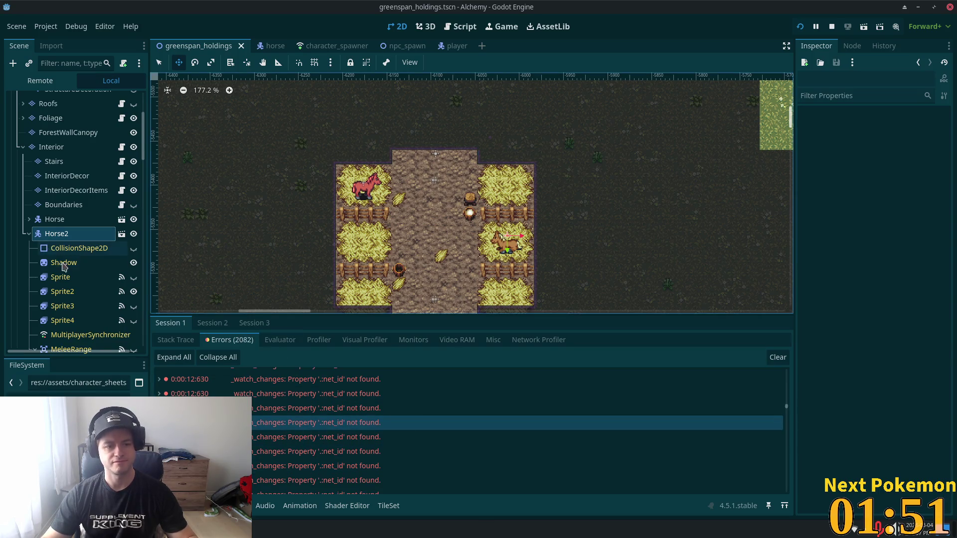
left_click(82, 335)
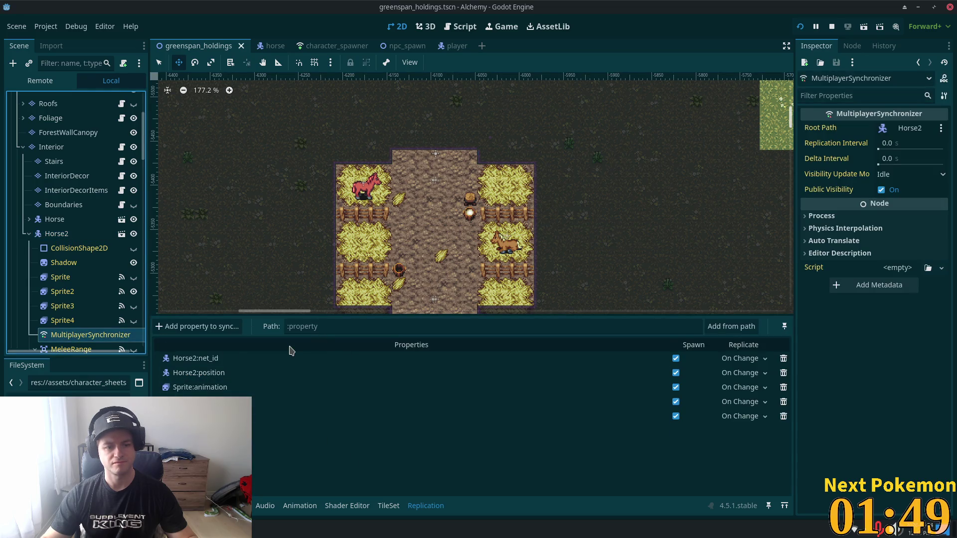
left_click(784, 359)
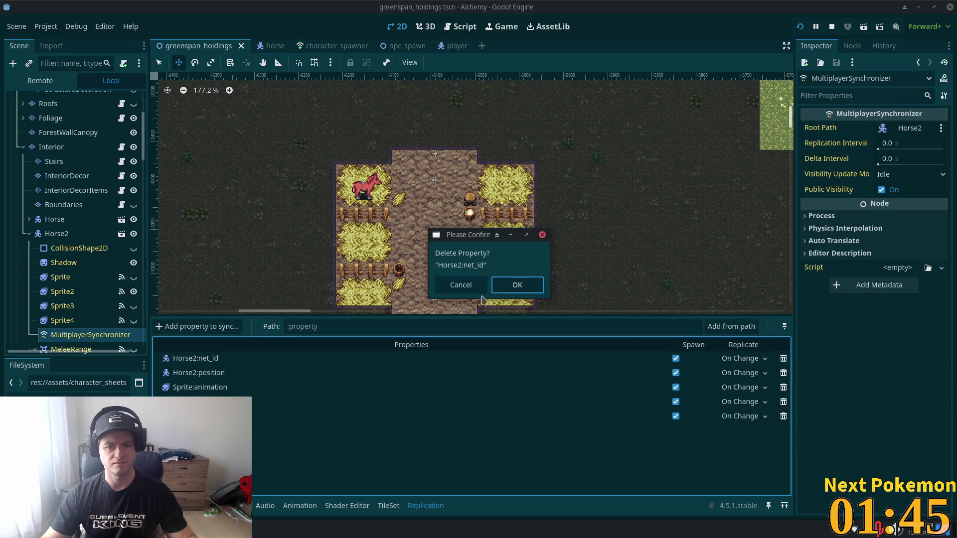
left_click(514, 285)
left_click(784, 359)
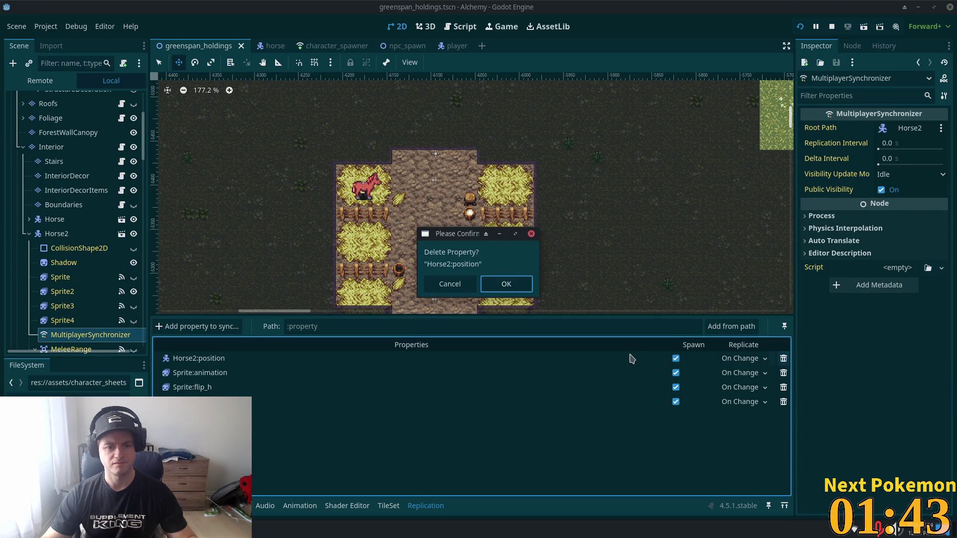
left_click(499, 288)
Remove Sprite:animation, Sprite:flip_h and HealthBar:value from the replication list
left_click(782, 359)
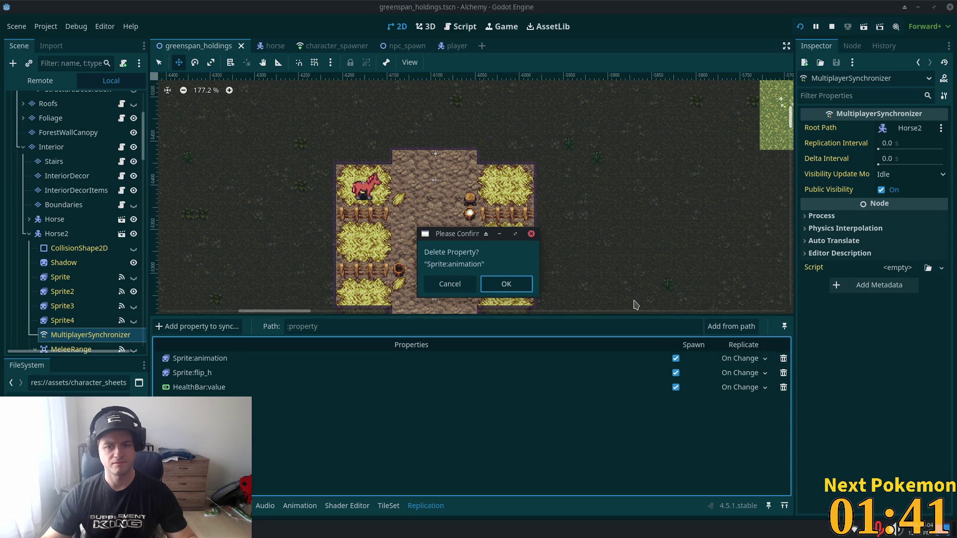
left_click(484, 289)
left_click(784, 359)
left_click(503, 285)
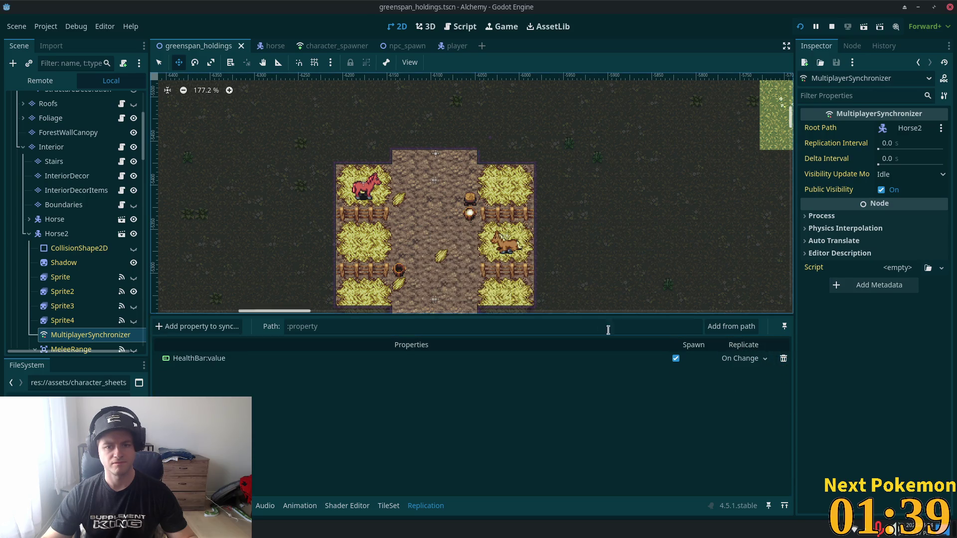
left_click(784, 359)
left_click(488, 294)
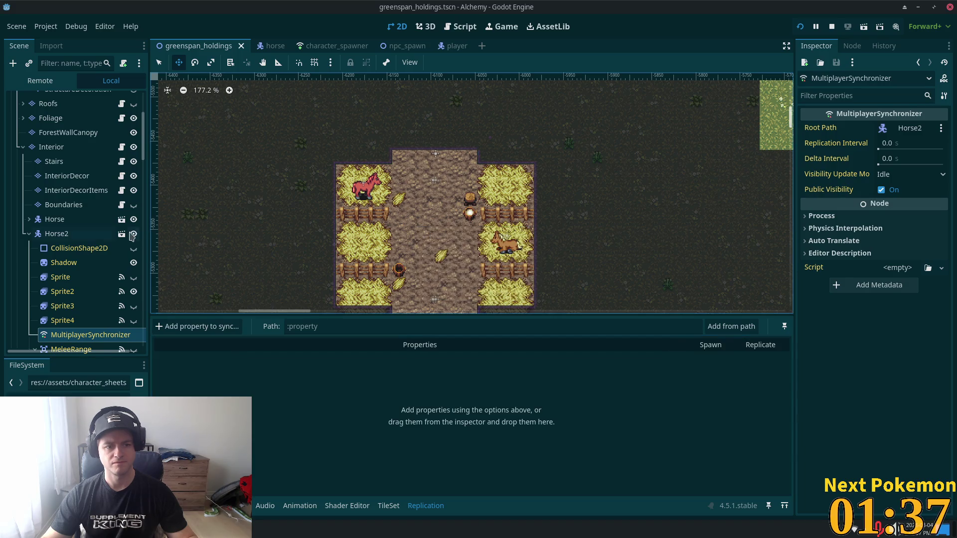
Confirm the Horse synchronizer's replication list is empty and select the Horse node
left_click(29, 219)
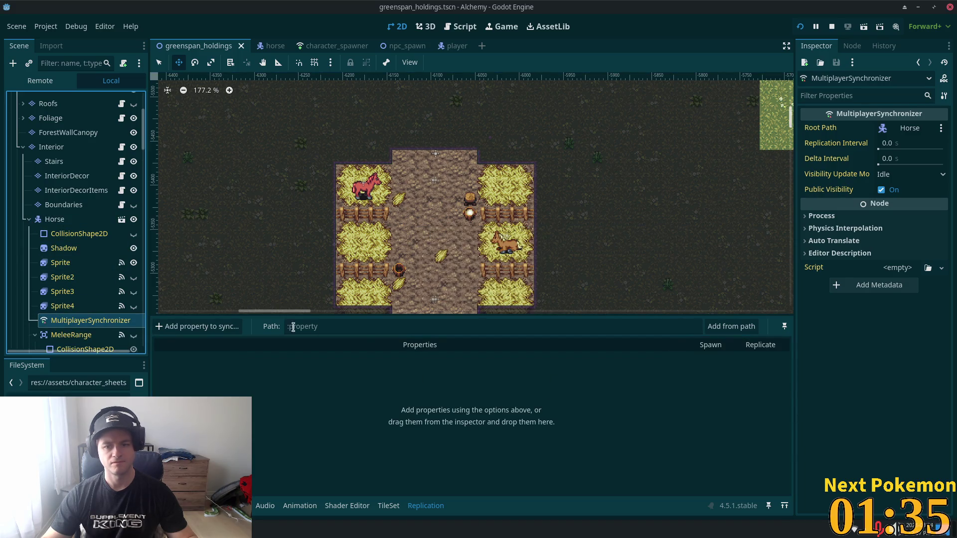
left_click(276, 378)
left_click(68, 322)
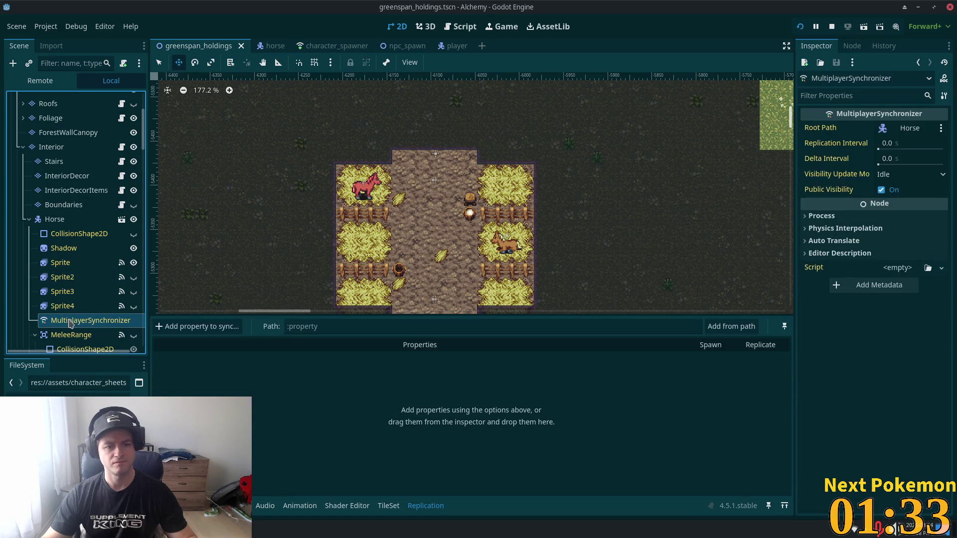
left_click(76, 221)
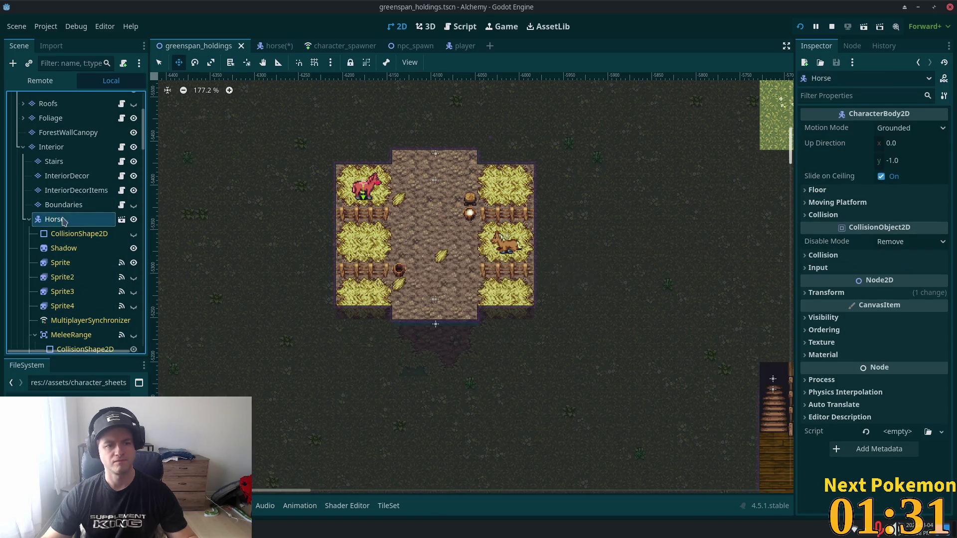
scroll(65, 221, "down", 5)
scroll(77, 221, "up", 3)
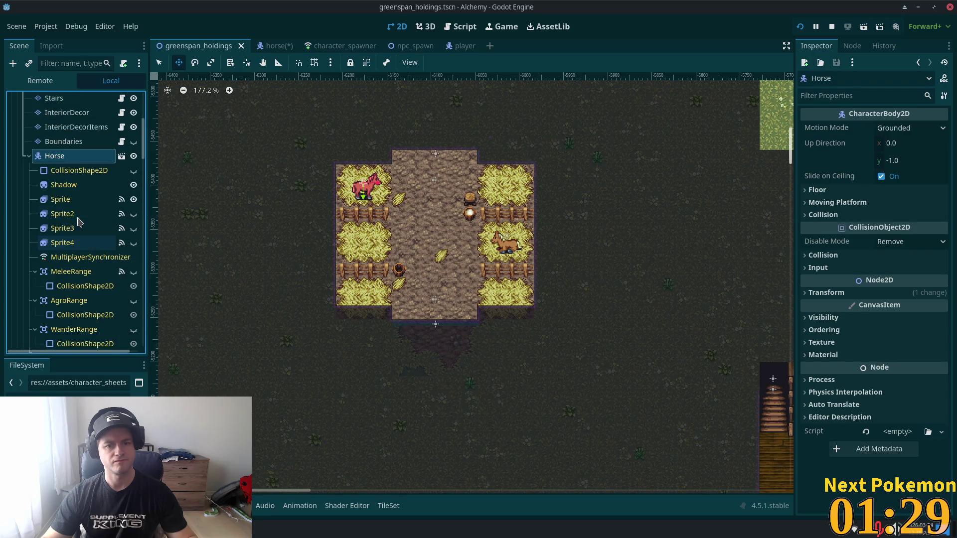
View Sprite2 and Horse2's Sprite4 frames in SpriteFrames, then open the horse scene
scroll(78, 222, "up", 3)
left_click(63, 278)
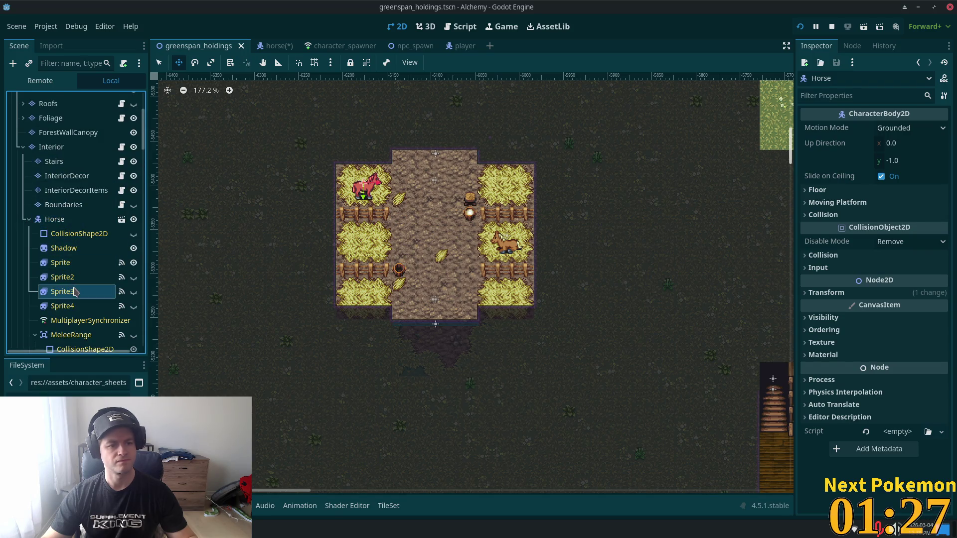
left_click(29, 219)
scroll(58, 291, "down", 3)
left_click(61, 259)
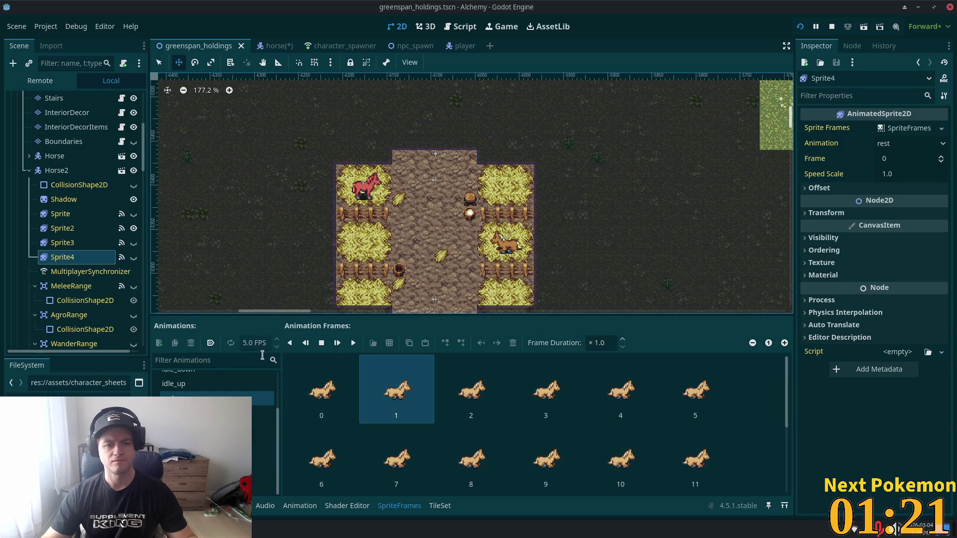
left_click(215, 398)
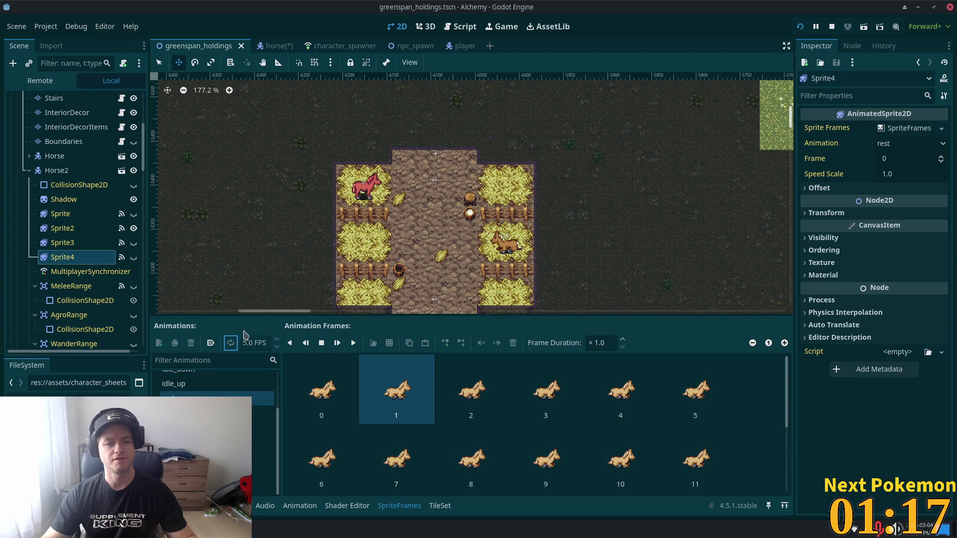
left_click(274, 46)
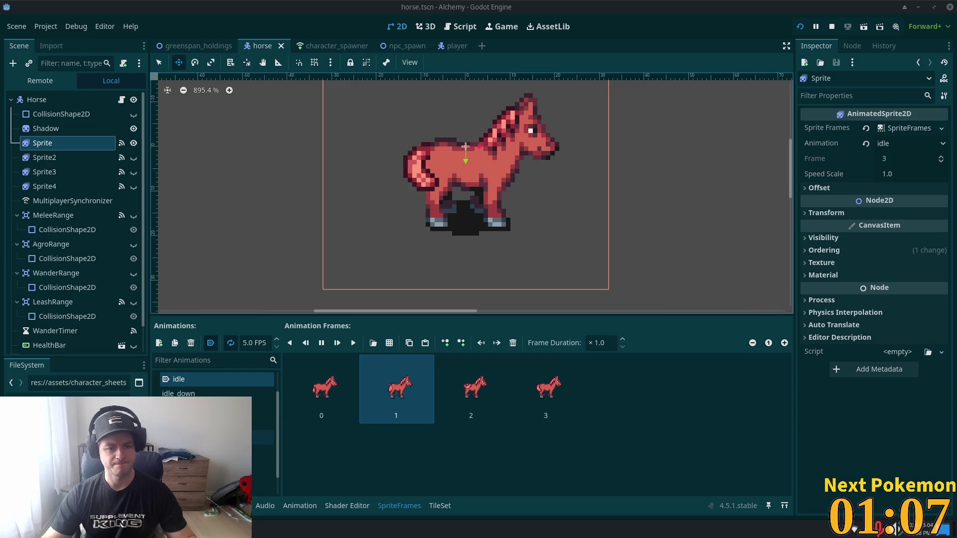
Switch Sprite and Sprite4 to the rest animation and preview it playing
left_click(220, 408)
left_click(220, 423)
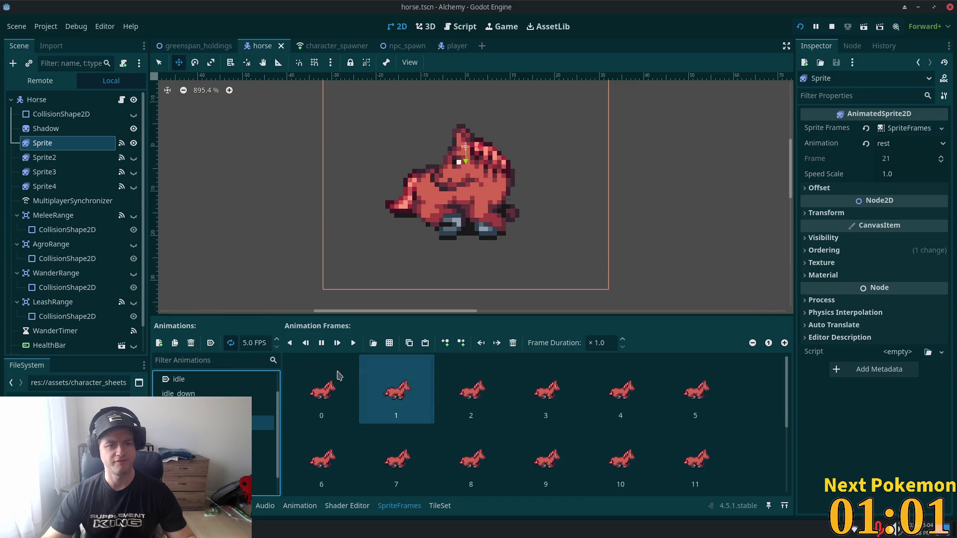
left_click(59, 188)
left_click(44, 157)
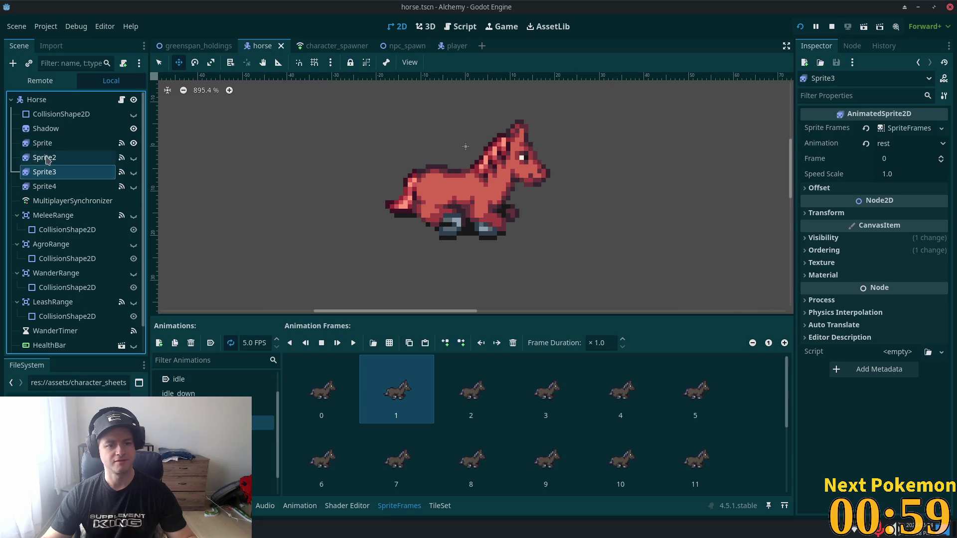
left_click(45, 174)
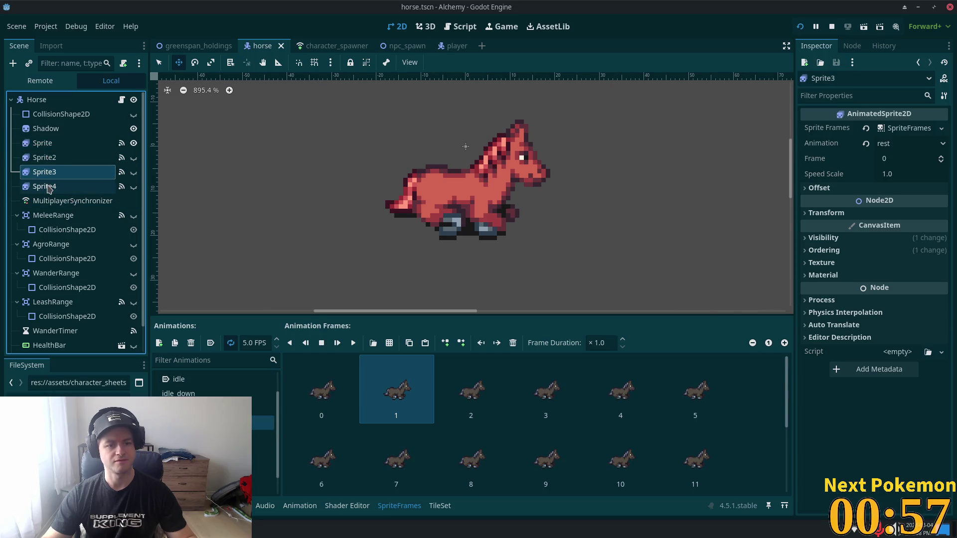
left_click(48, 188)
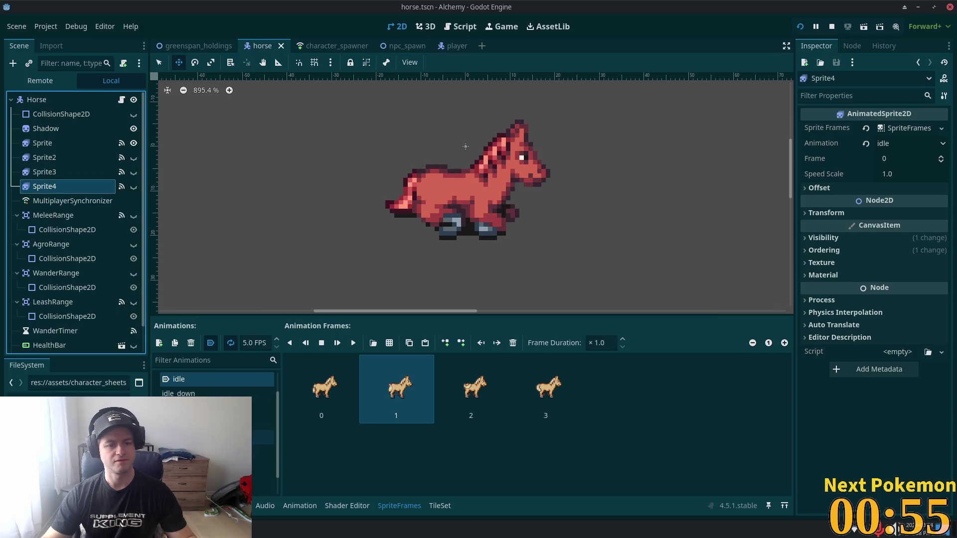
left_click(215, 422)
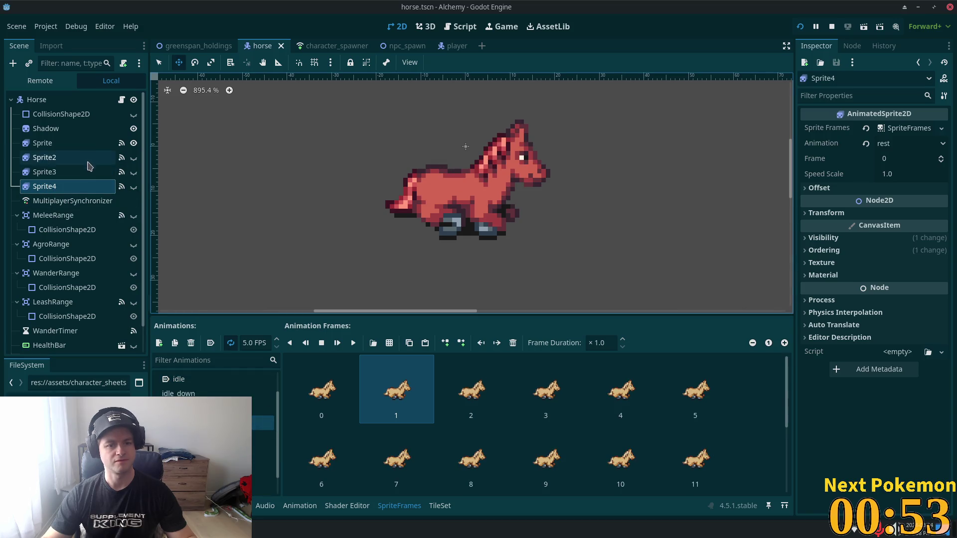
left_click(352, 343)
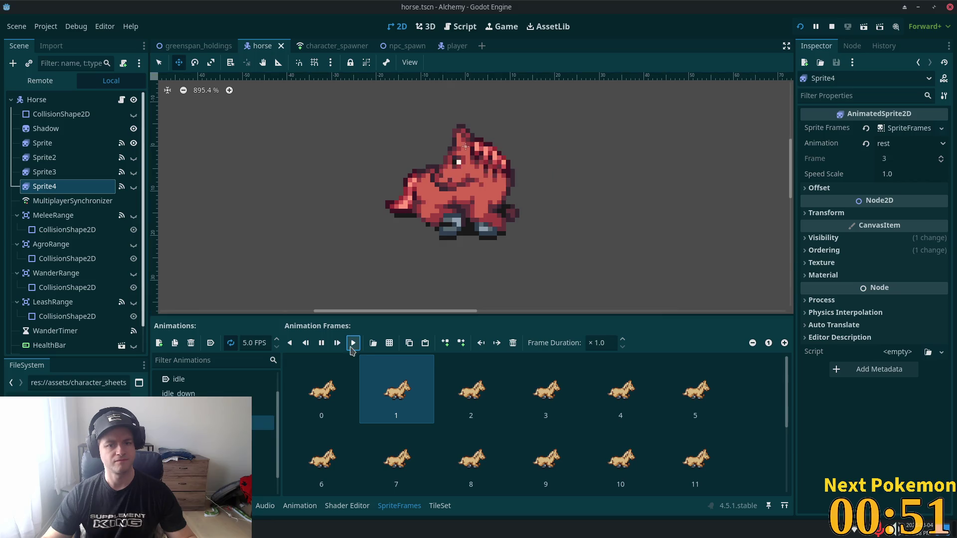
scroll(480, 407, "down", 1)
scroll(480, 406, "up", 1)
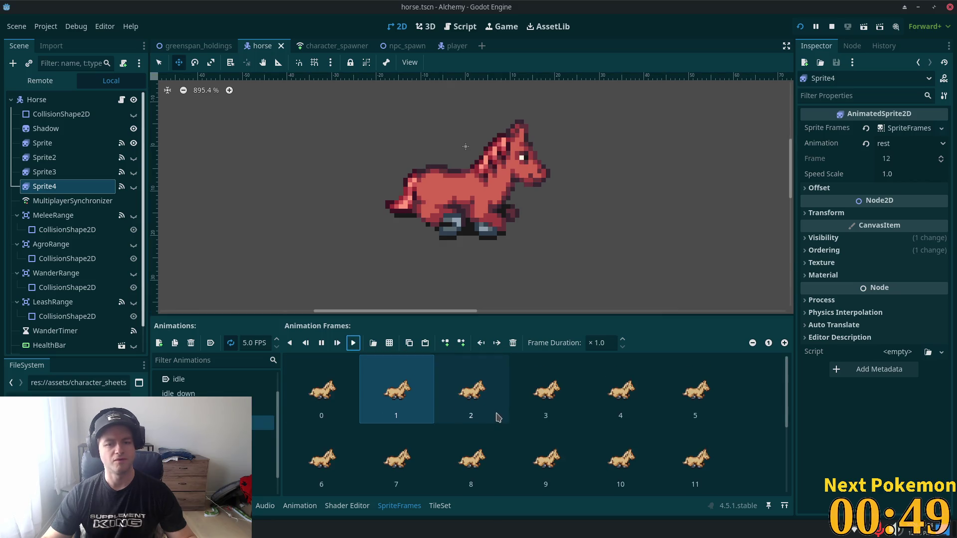
left_click(225, 408)
left_click(224, 423)
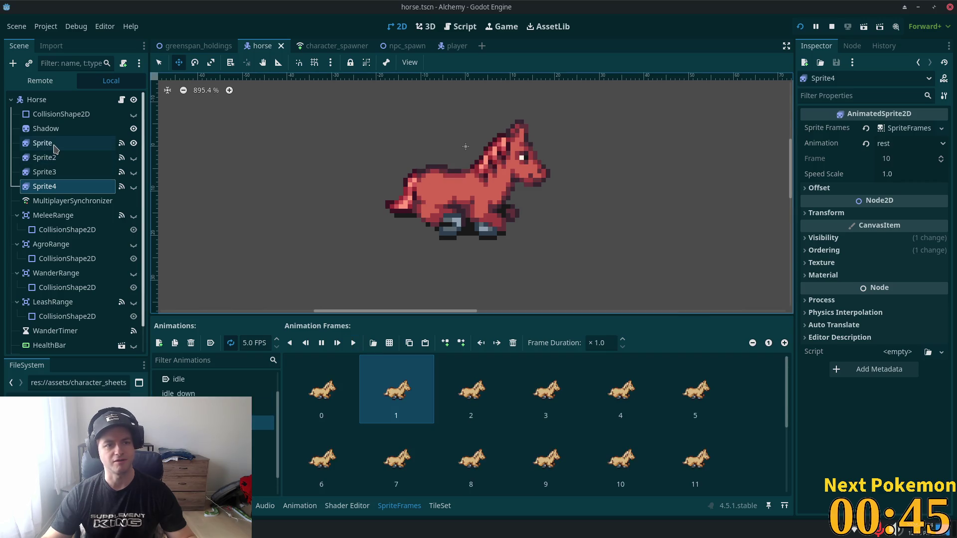
Toggle the base Sprite and Sprite4 layers to compare them, then save horse.tscn and run
left_click(133, 143)
left_click(134, 186)
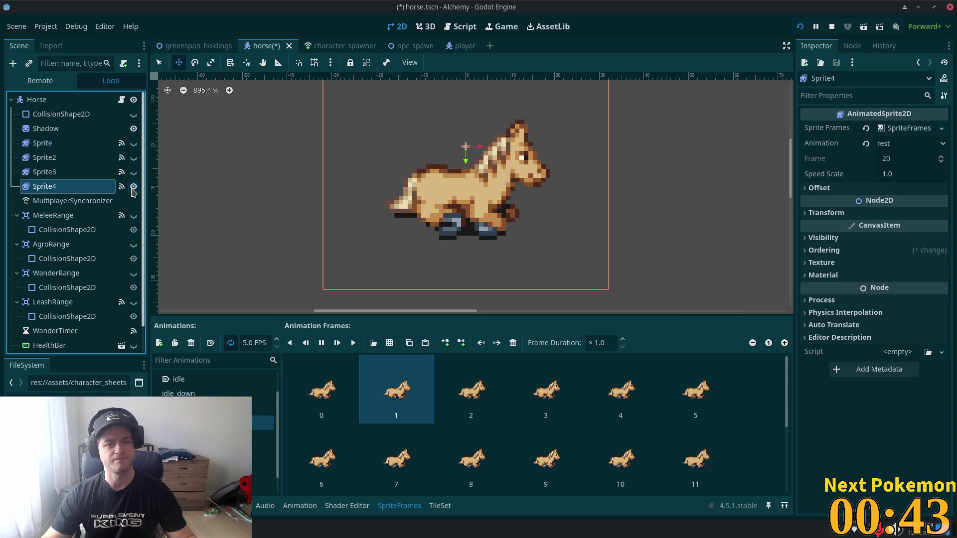
left_click(134, 187)
left_click(133, 144)
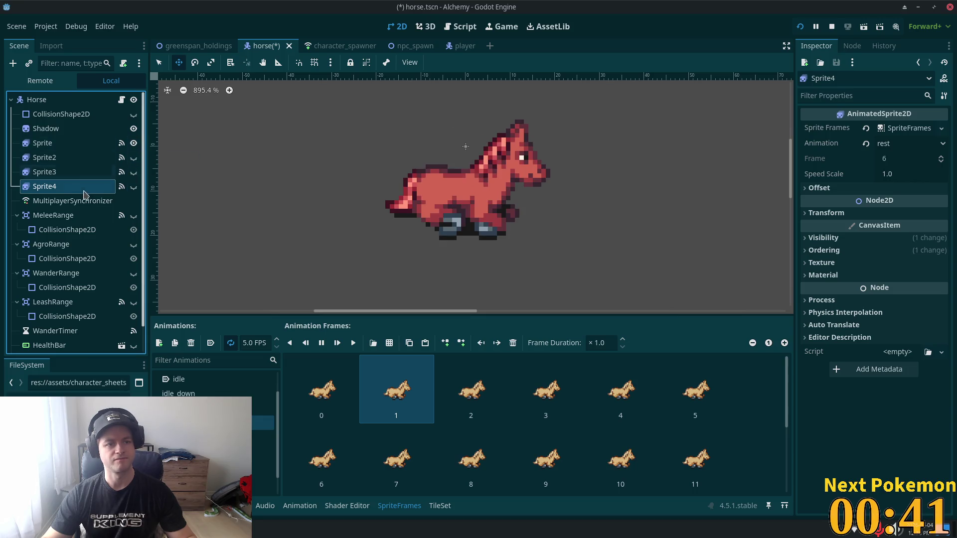
left_click(60, 172)
left_click(50, 158)
left_click(40, 143)
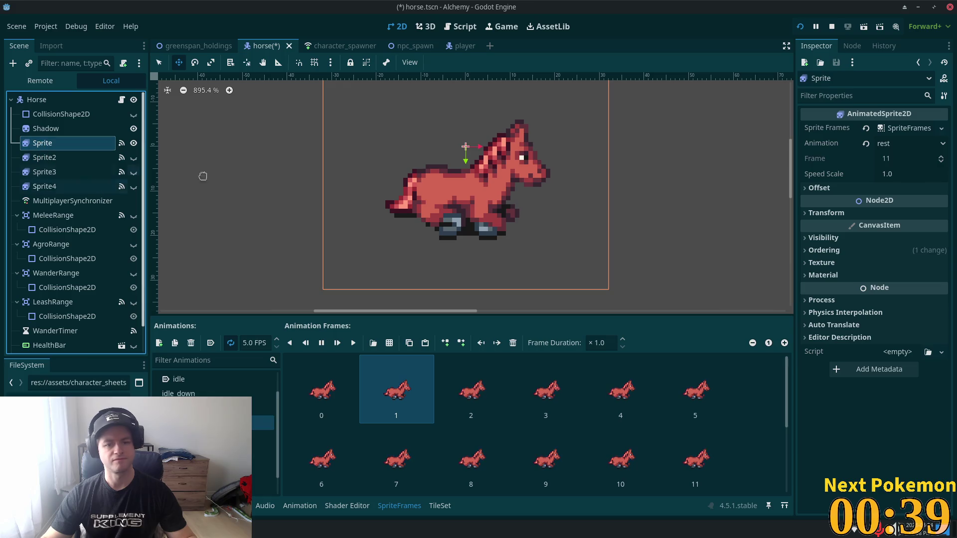
key("ctrl+s")
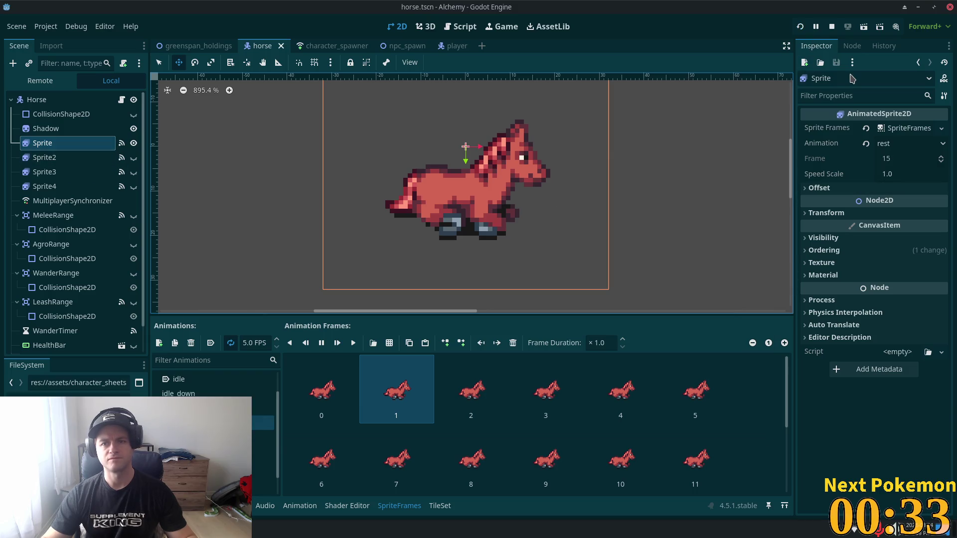
key("F5")
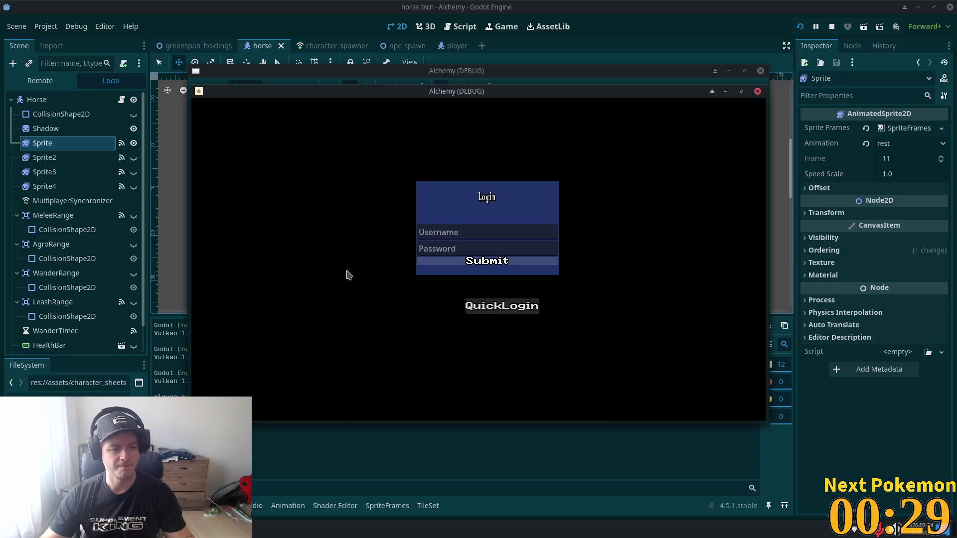
Arrange both Alchemy debug windows, log in the second player, walk into the stable, then return to the editor
mouse_move(504, 93)
left_mouse_down()
mouse_move(361, 82)
mouse_move(336, 69)
left_mouse_up()
left_click(745, 141)
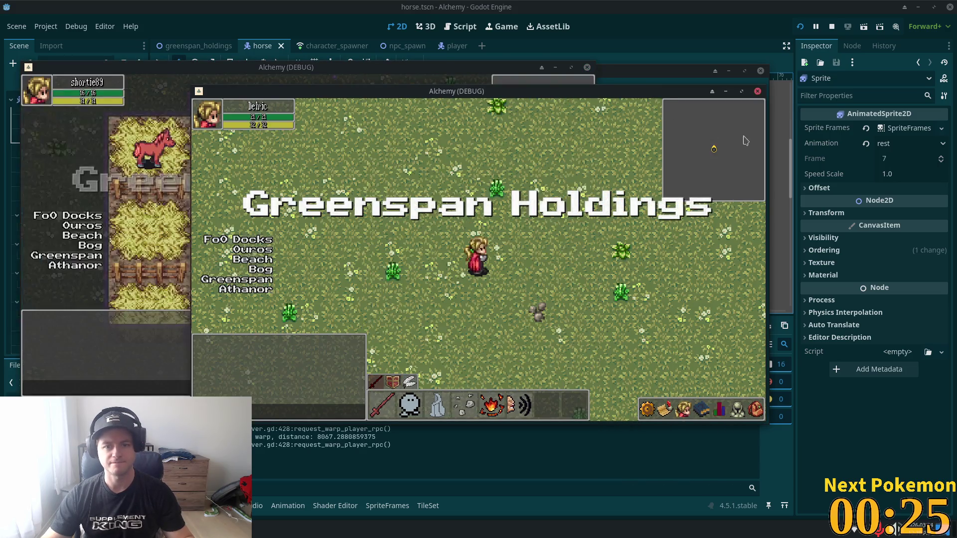
left_click(169, 224)
left_click(352, 250)
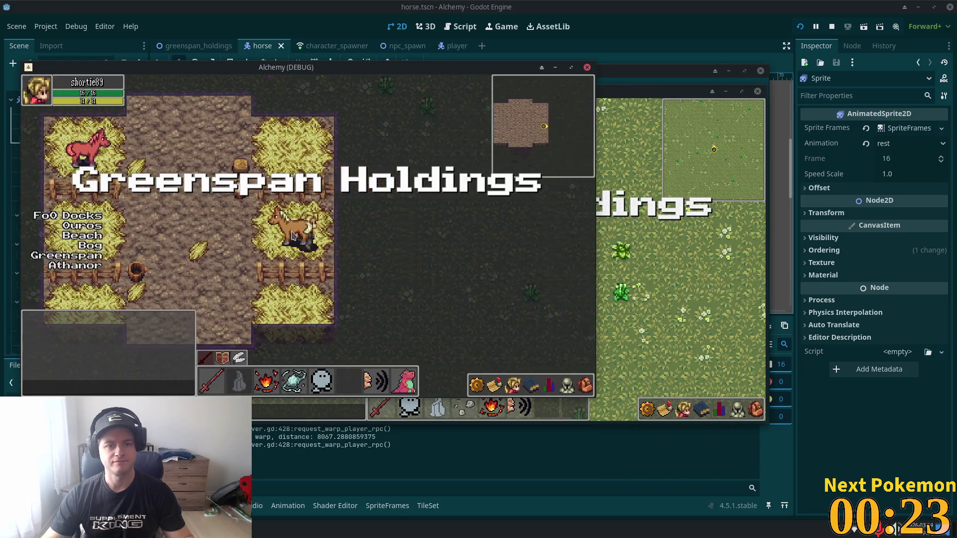
key("Left")
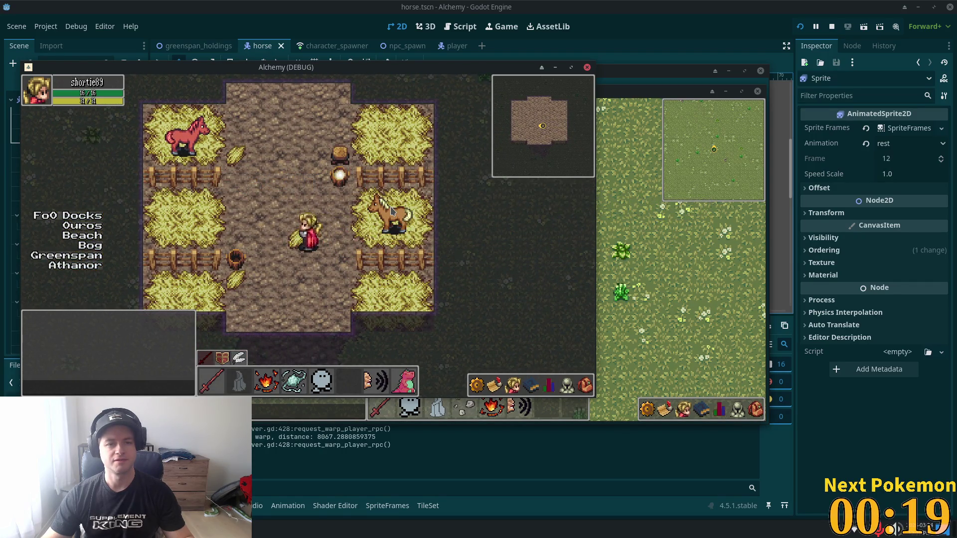
mouse_move(351, 76)
left_mouse_down()
mouse_move(764, 163)
mouse_move(723, 140)
left_mouse_up()
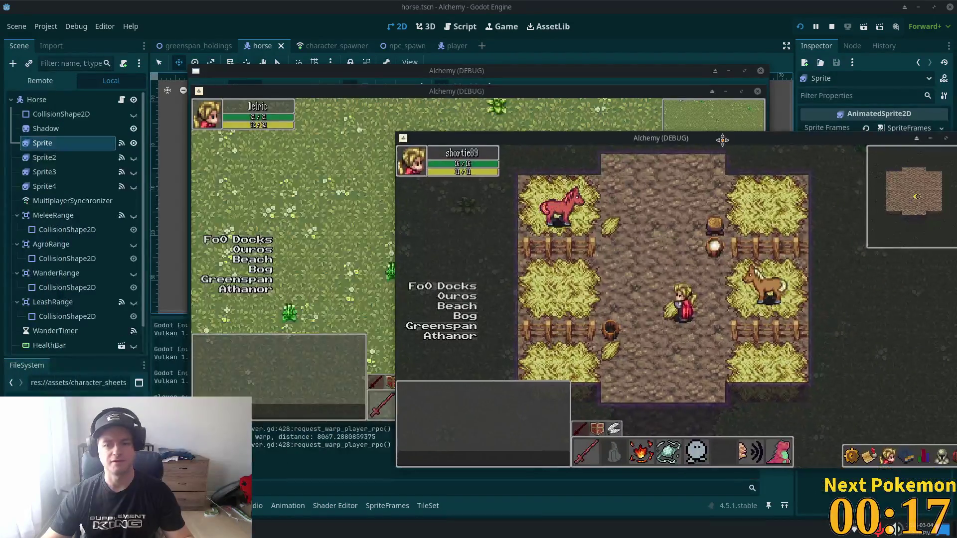
left_click(623, 12)
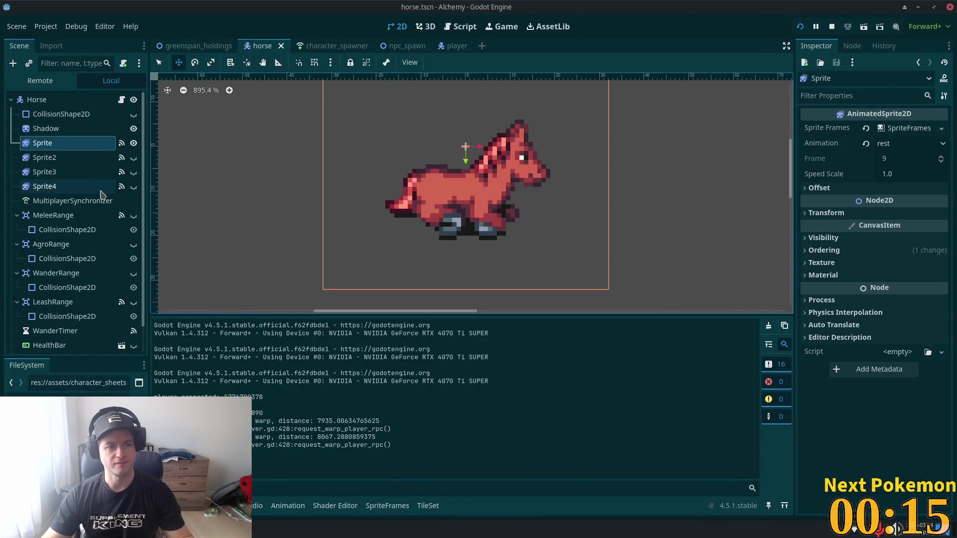
In greenspan_holdings, select Horse2's Sprite4 and Sprite2 and keep their Animation set to rest
scroll(94, 251, "down", 2)
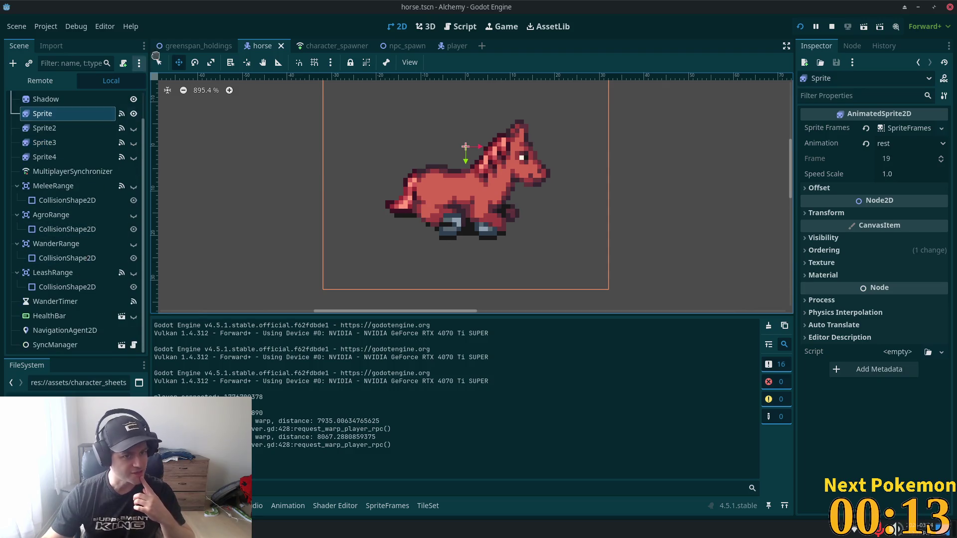
left_click(198, 46)
scroll(75, 254, "down", 4)
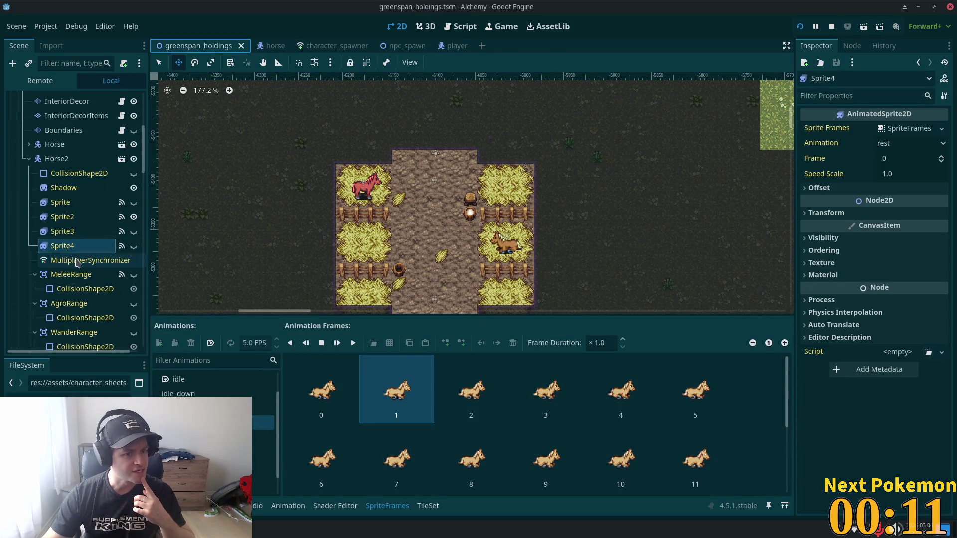
left_click(56, 158)
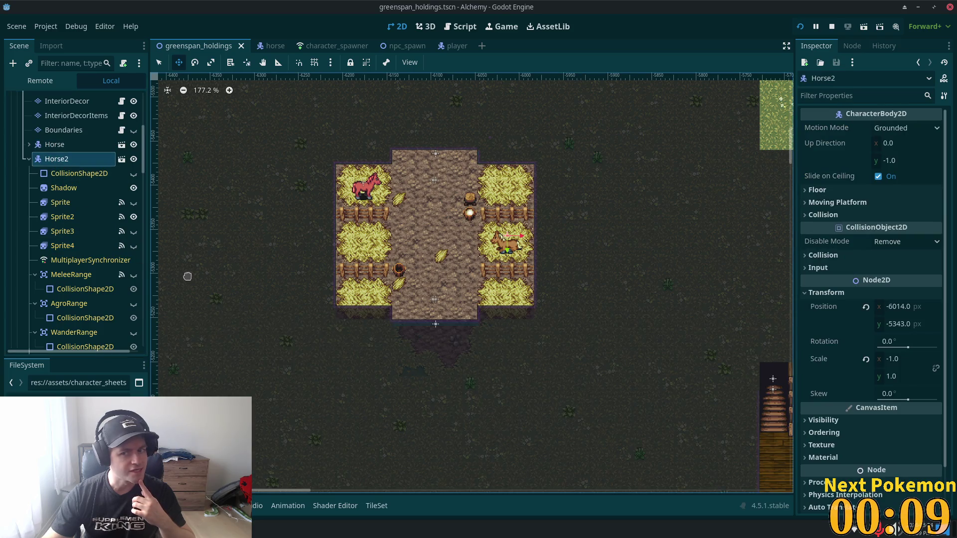
left_click(82, 246)
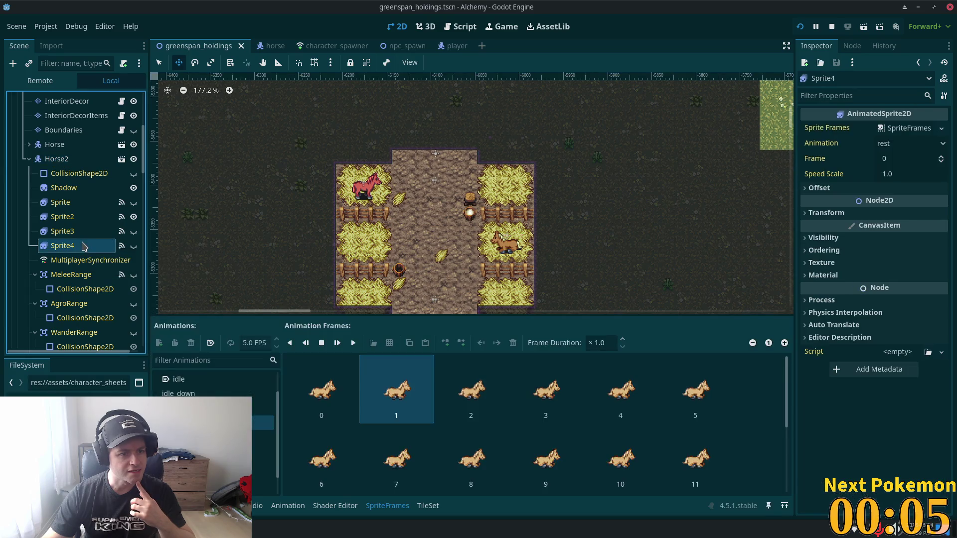
left_click(64, 216)
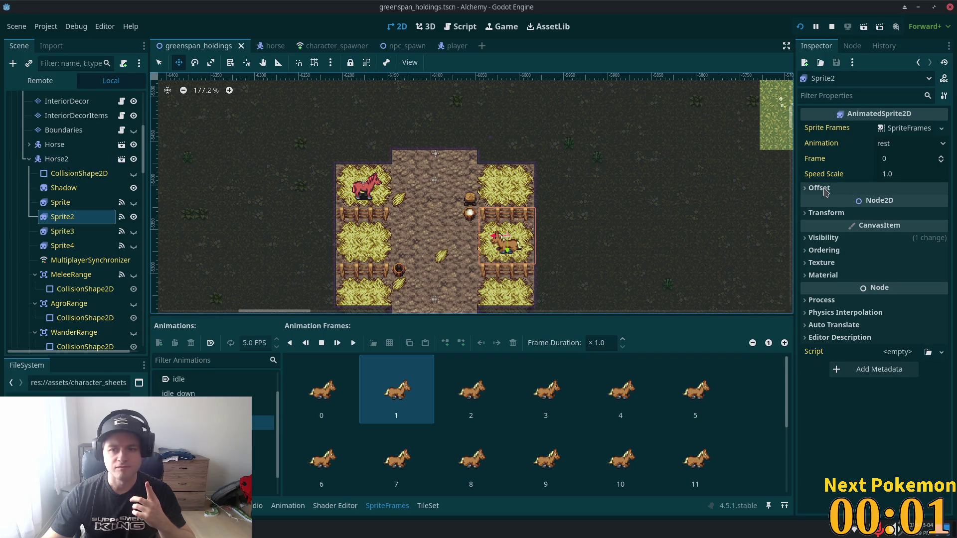
left_click(904, 129)
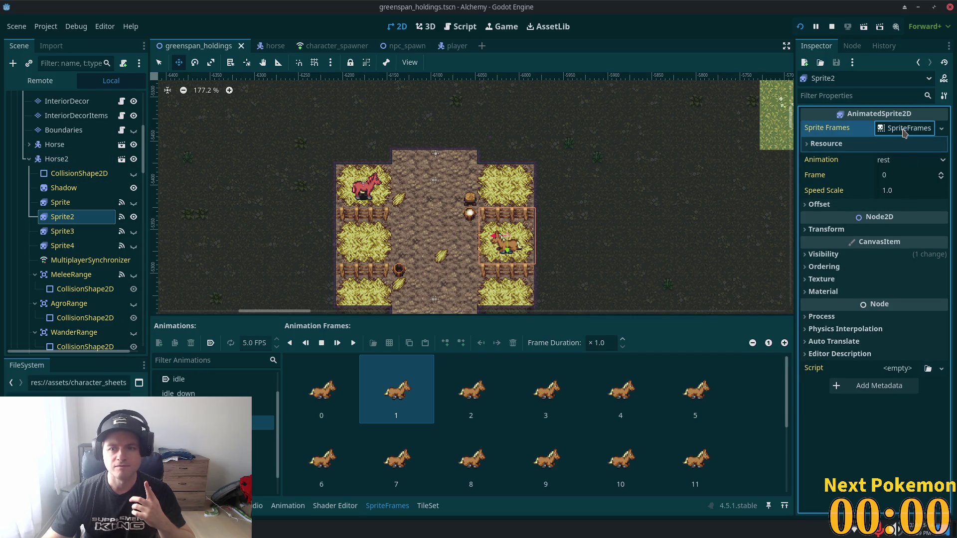
left_click(904, 130)
left_click(907, 145)
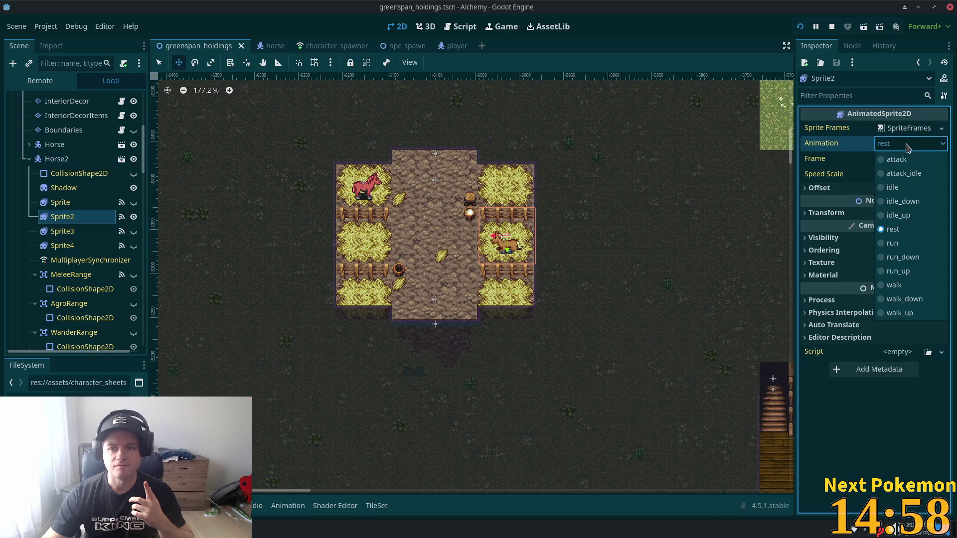
left_click(893, 229)
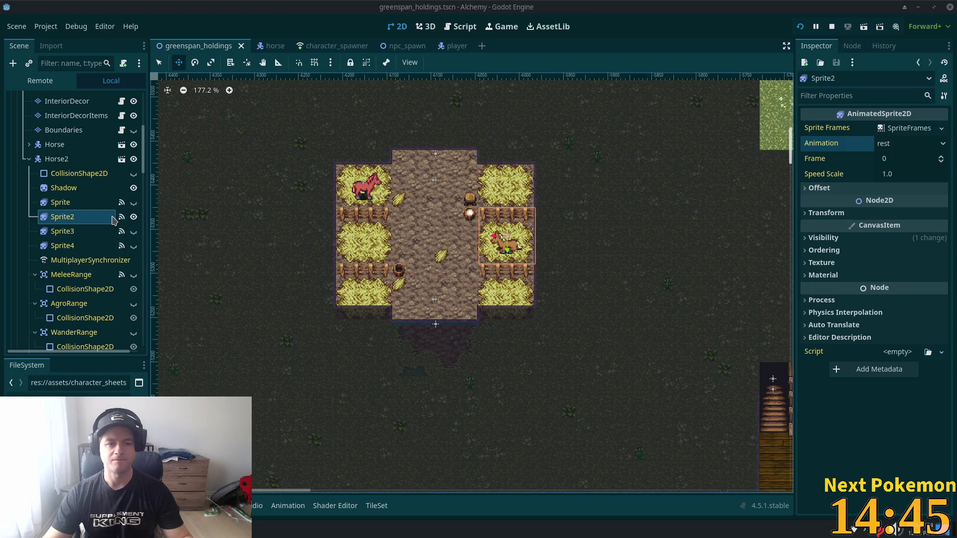
Show Sprite2's signals in the Node dock and inspect its animation_finished handler connection
left_click(852, 46)
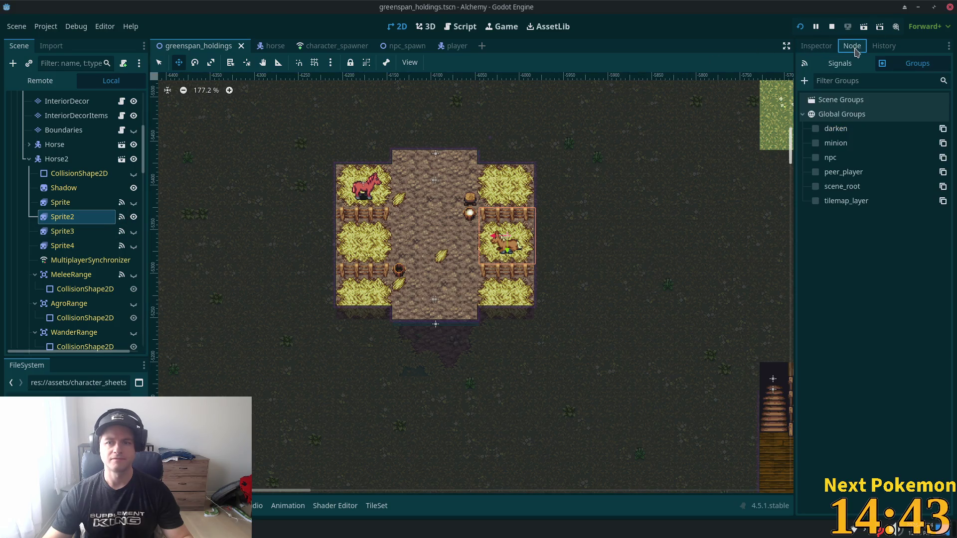
left_click(840, 63)
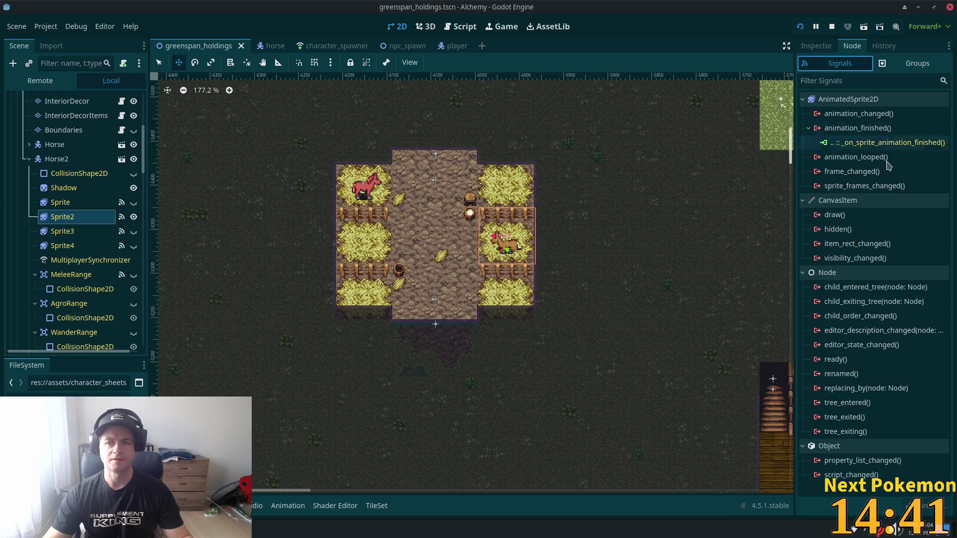
left_click(869, 142)
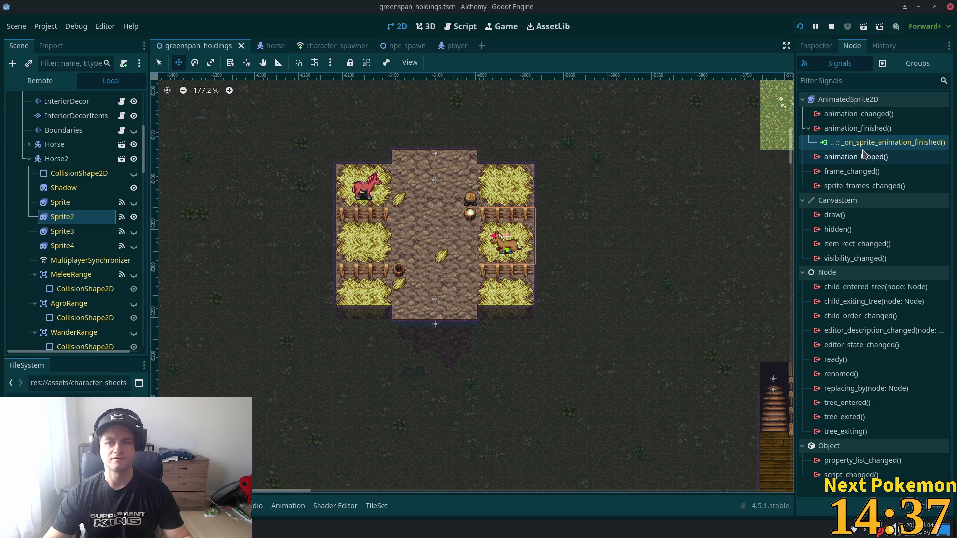
right_click(867, 417)
left_click(895, 423)
left_click(887, 143)
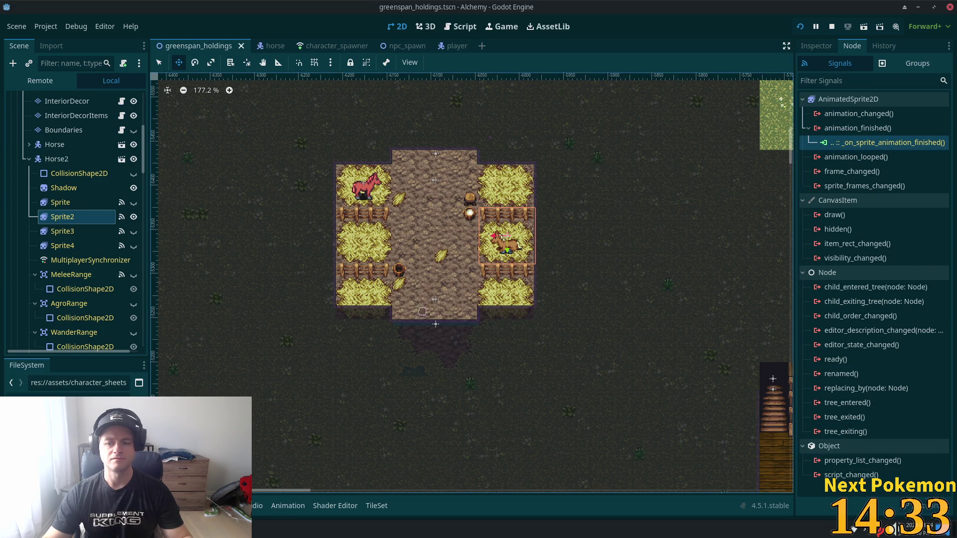
Review the signals of Horse2 and its HealthBar and Shadow nodes
left_click(68, 188)
left_click(69, 173)
left_click(65, 159)
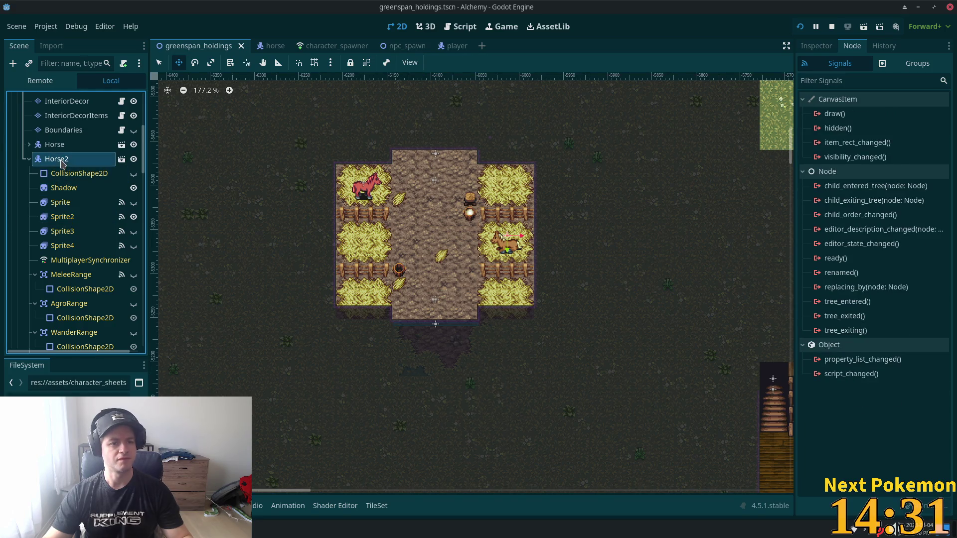
scroll(57, 286, "down", 5)
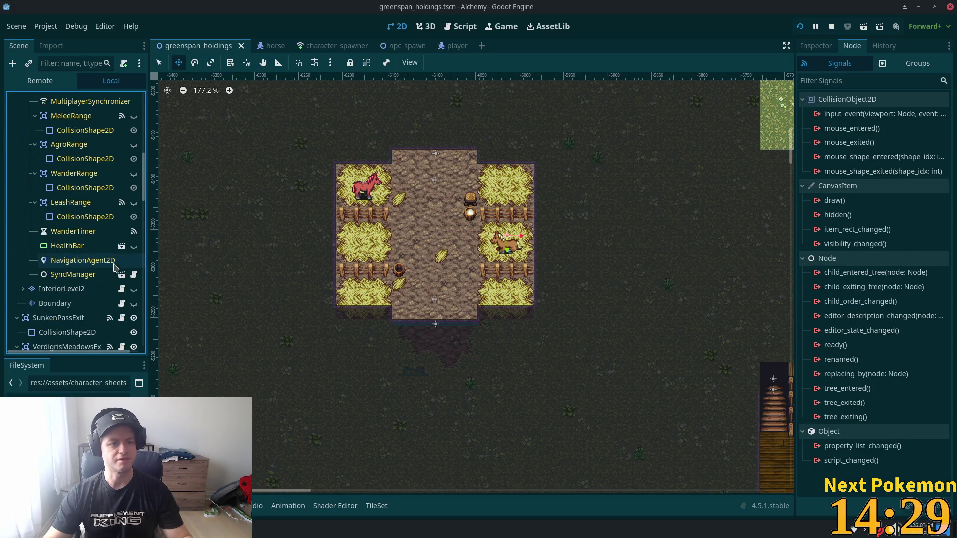
left_click(67, 245)
scroll(86, 249, "up", 5)
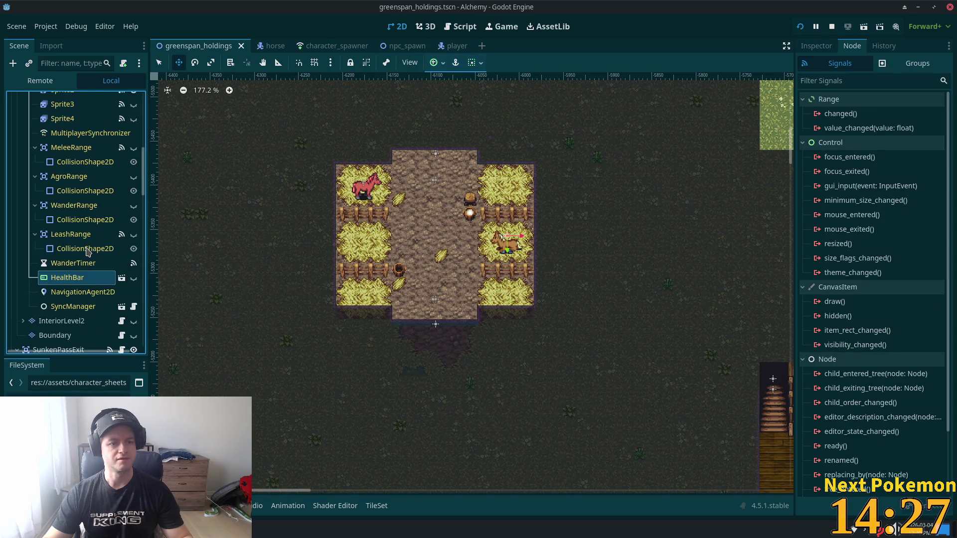
left_click(117, 187)
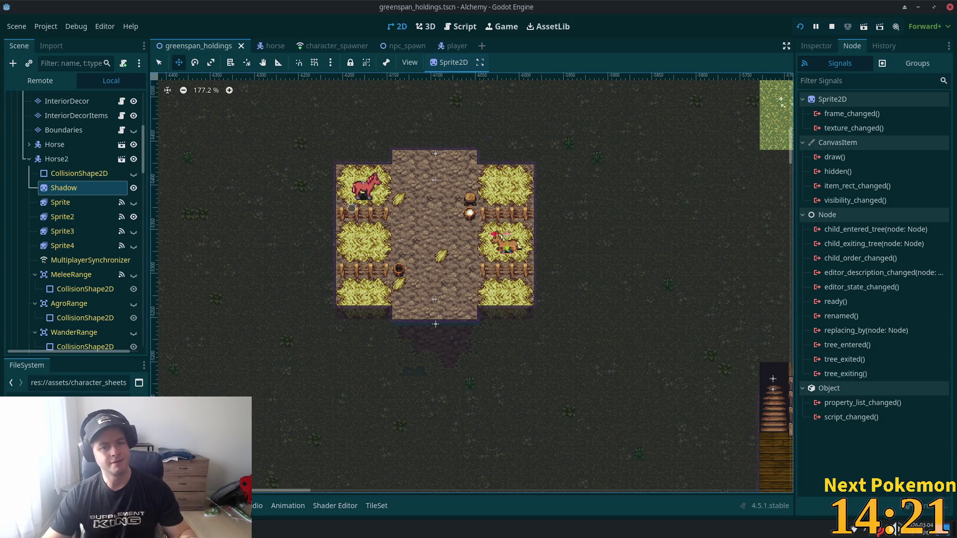
Raise both running Alchemy game windows, then show Horse2's Sprite2 frames in the editor
mouse_move(263, 519)
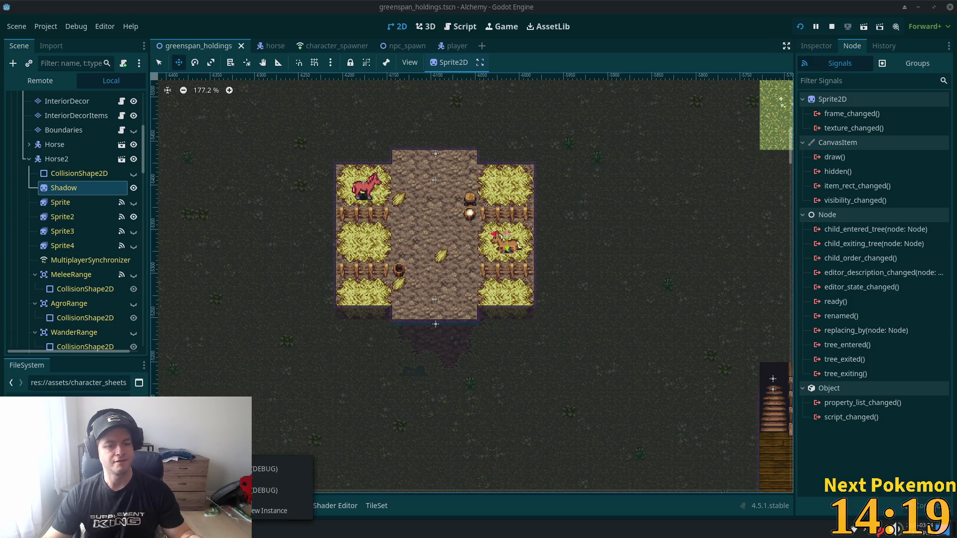
left_click(259, 476)
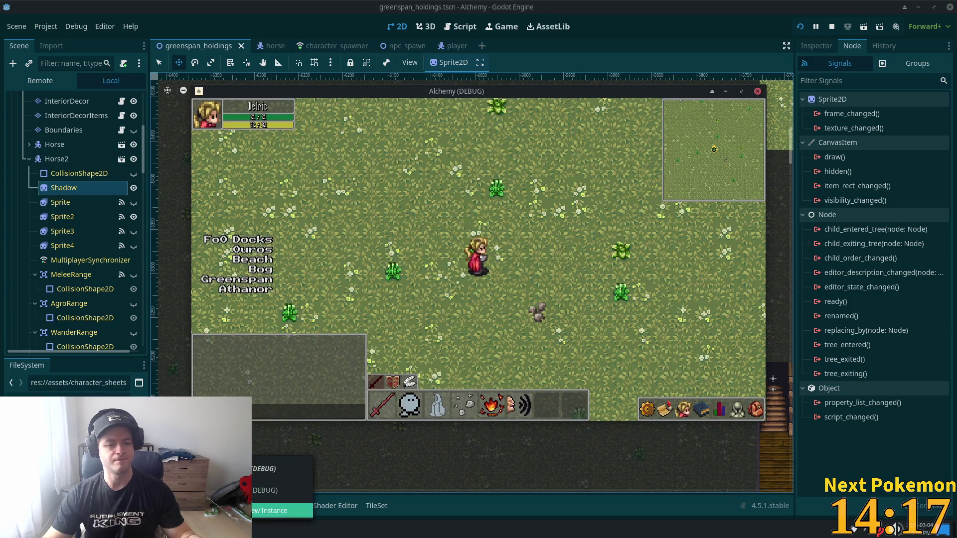
left_click(284, 499)
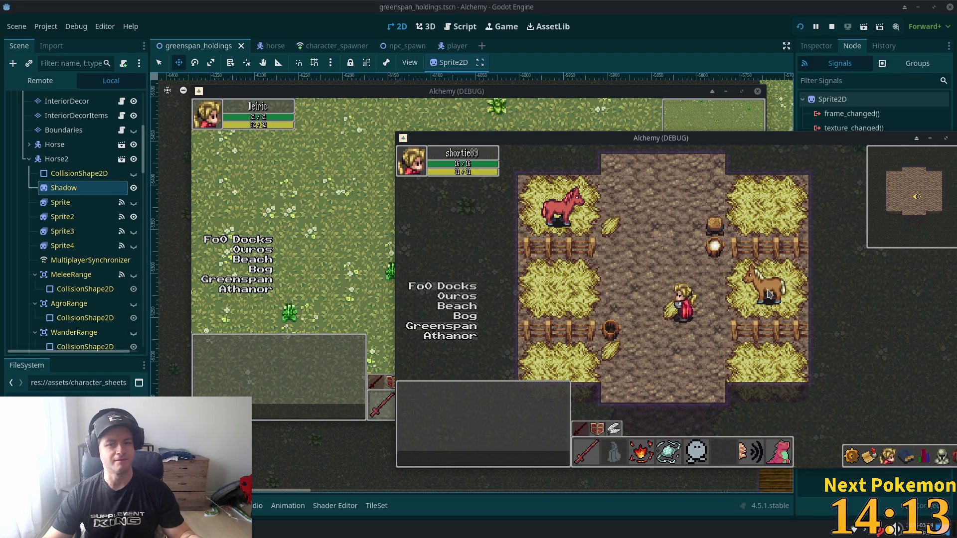
left_click(79, 222)
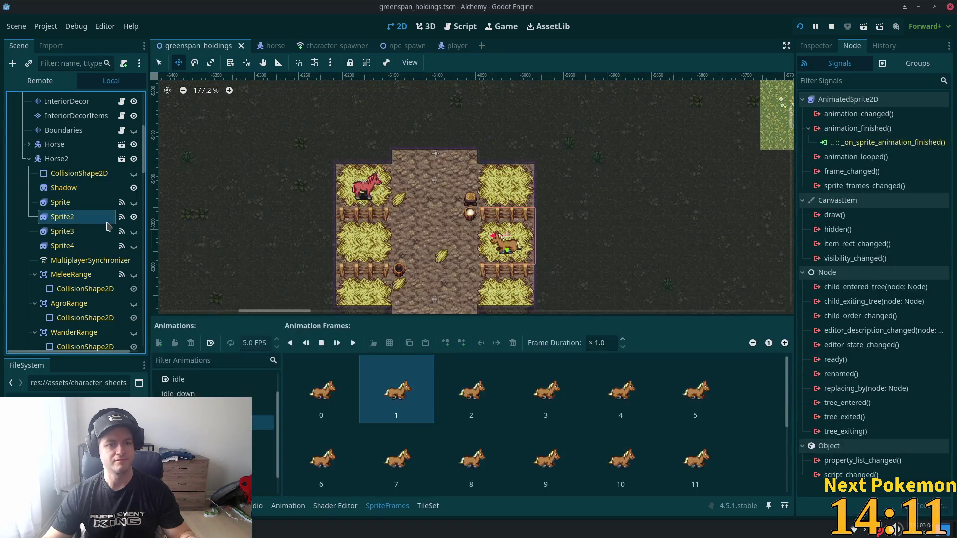
Turn off autoplay on load for Horse2 Sprite2's idle animation, save, and run the project
left_click(75, 160)
left_click(71, 220)
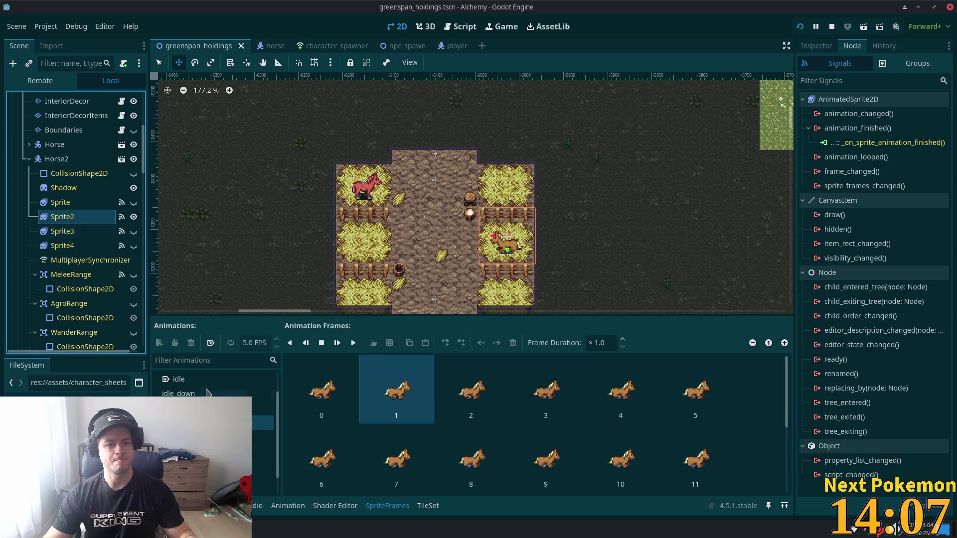
left_click(210, 344)
key("ctrl+s")
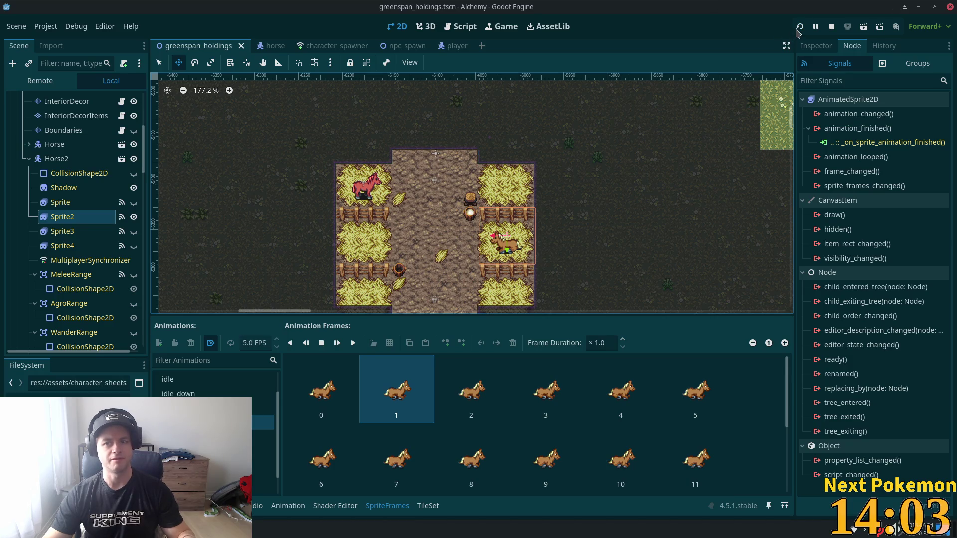
left_click(799, 27)
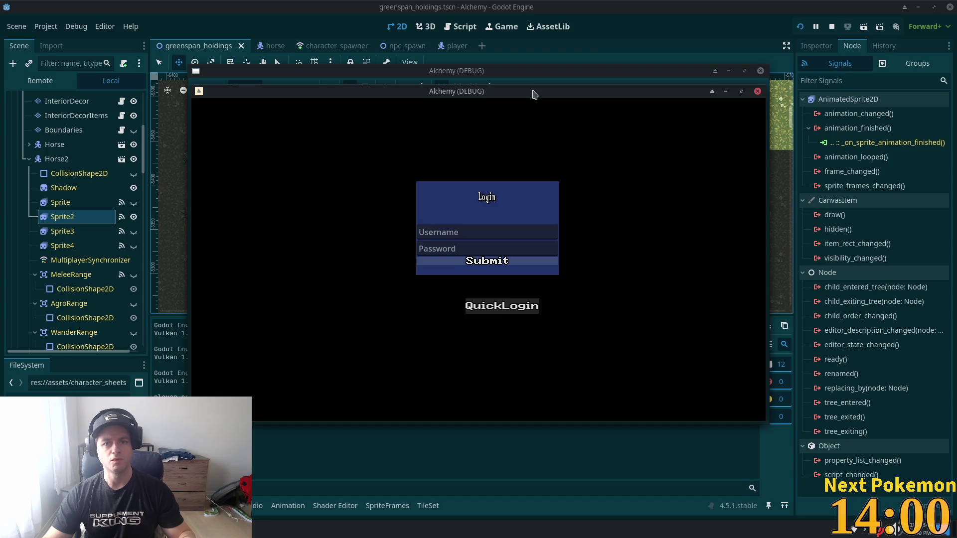
Arrange the two game windows apart and walk the player in and out of the stable
mouse_move(533, 95)
left_mouse_down()
mouse_move(429, 104)
mouse_move(433, 112)
left_mouse_up()
mouse_move(500, 92)
left_mouse_down()
mouse_move(572, 102)
mouse_move(654, 148)
left_mouse_up()
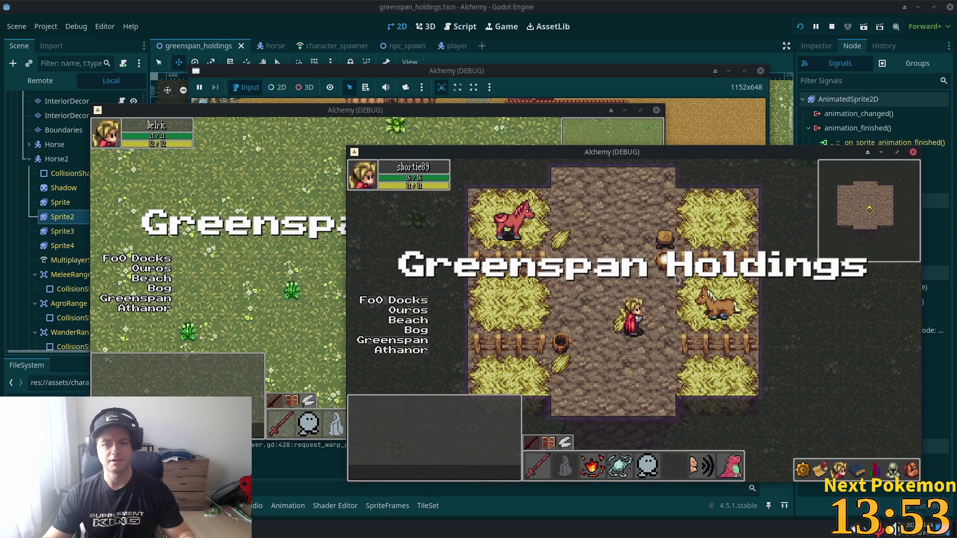
key("Right")
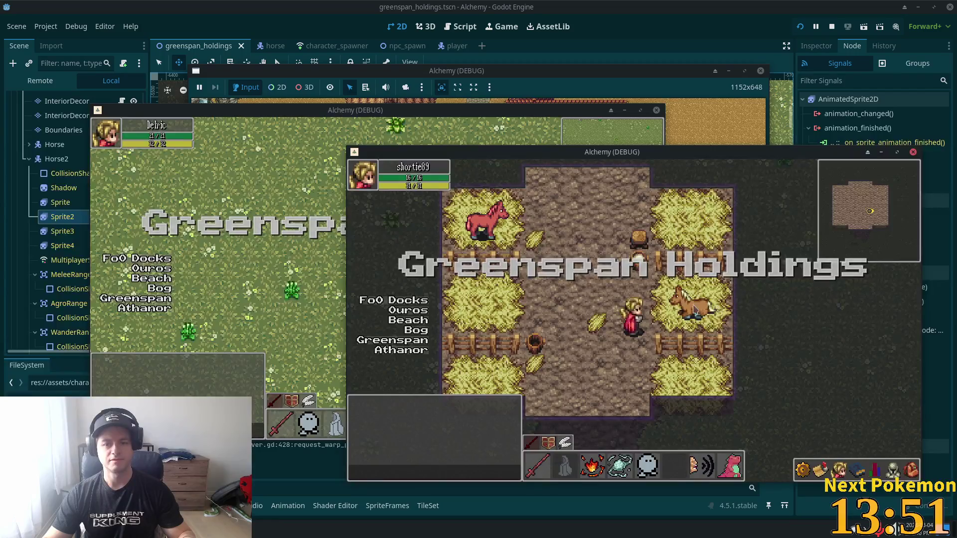
key("Left")
key("Up")
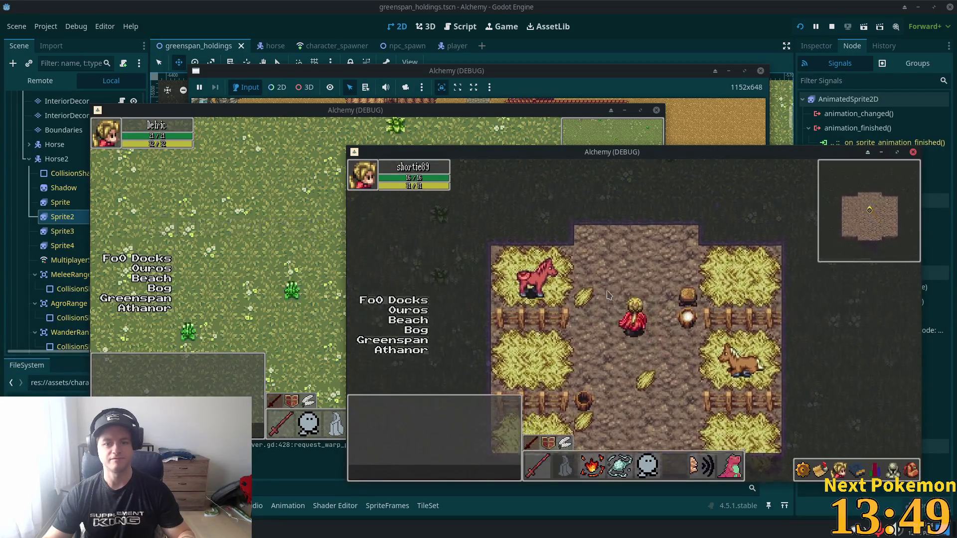
key("Down")
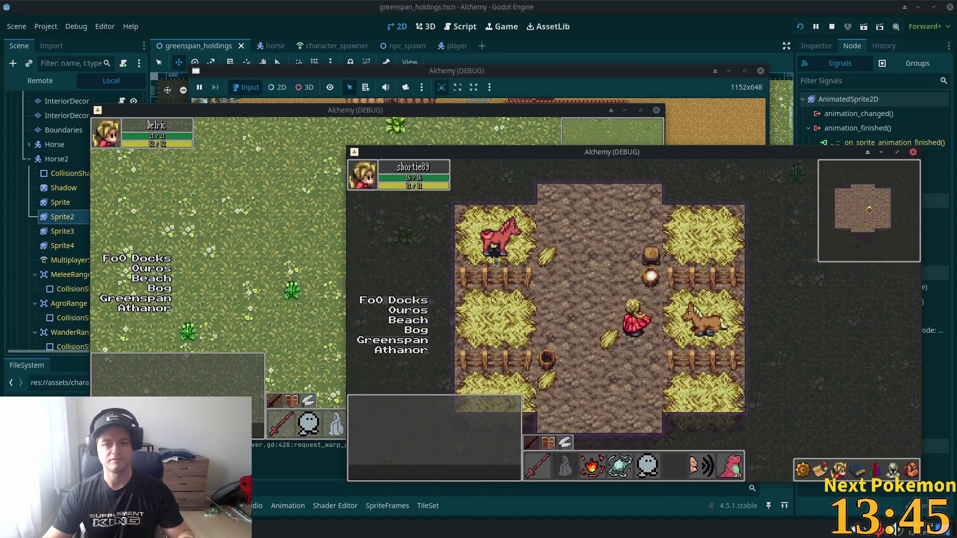
Walk up-left through the stable, exit at the top onto the grass, then stop the game
key("Left")
key("Up")
key("Up")
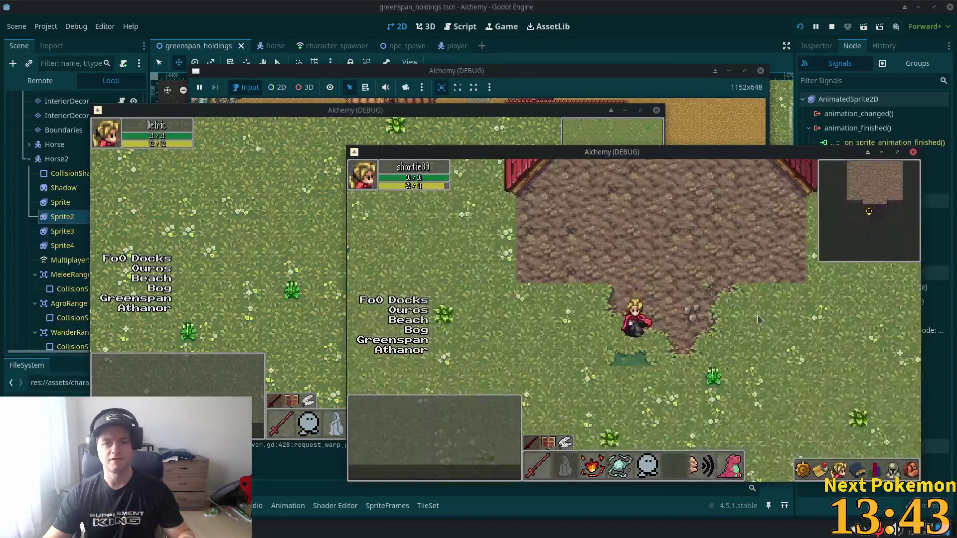
key("Down")
key("Left")
key("F8")
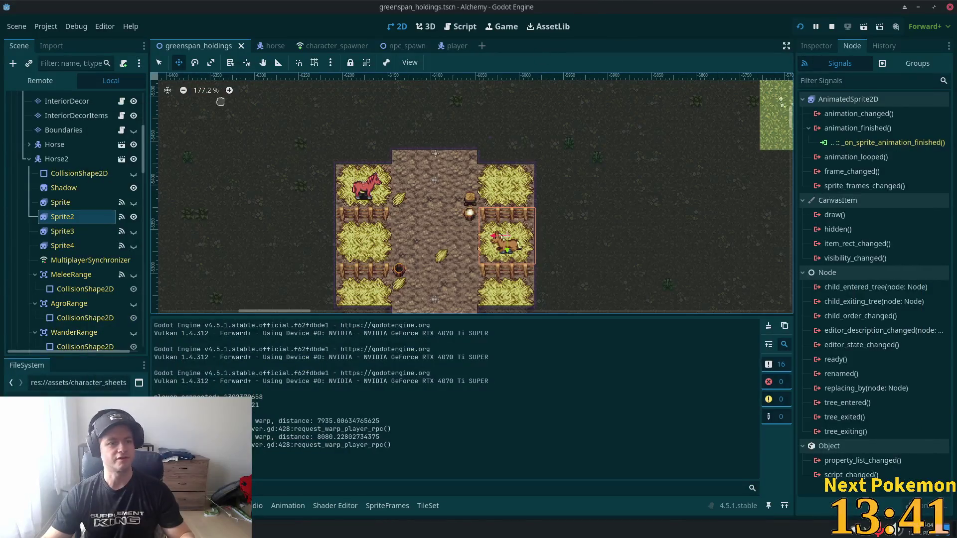
Show the Structures and Roofs layers, hide Interior, collapse it, and save greenspan_holdings
left_click(100, 145)
scroll(95, 165, "up", 5)
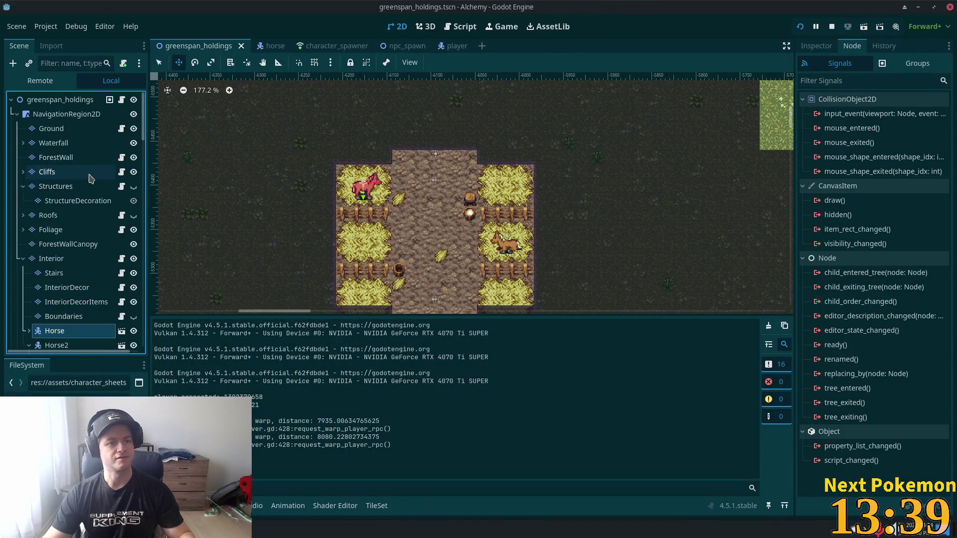
left_click(134, 186)
left_click(133, 216)
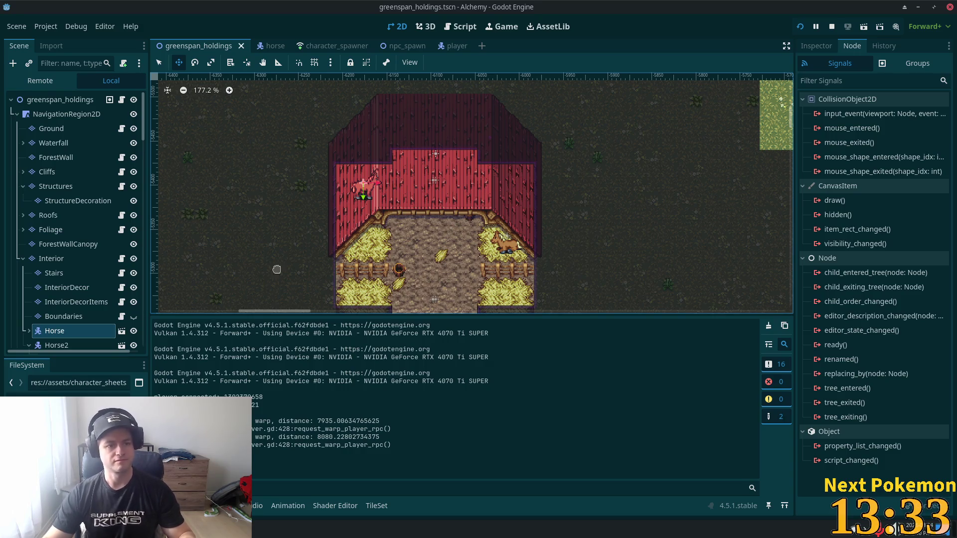
left_click(133, 258)
scroll(102, 251, "down", 5)
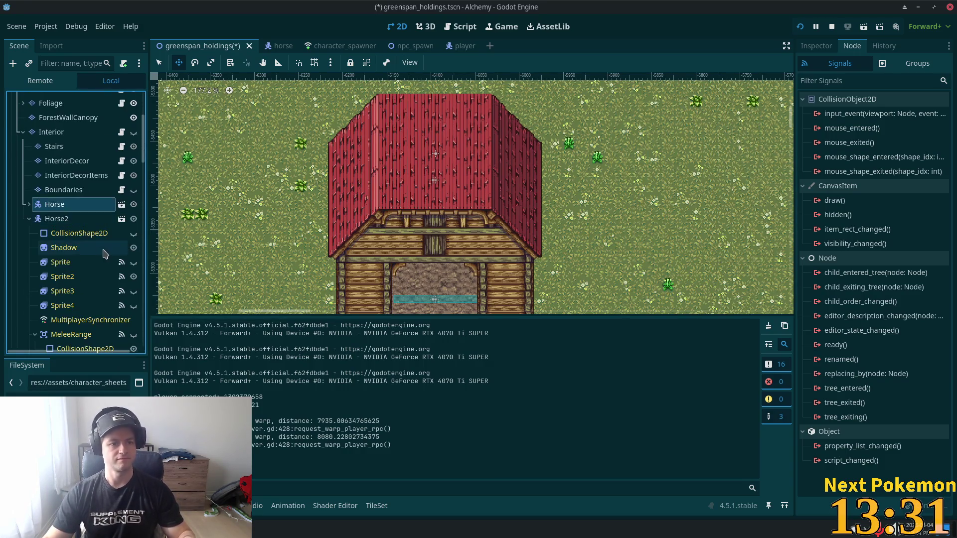
left_click(22, 132)
key("ctrl+s")
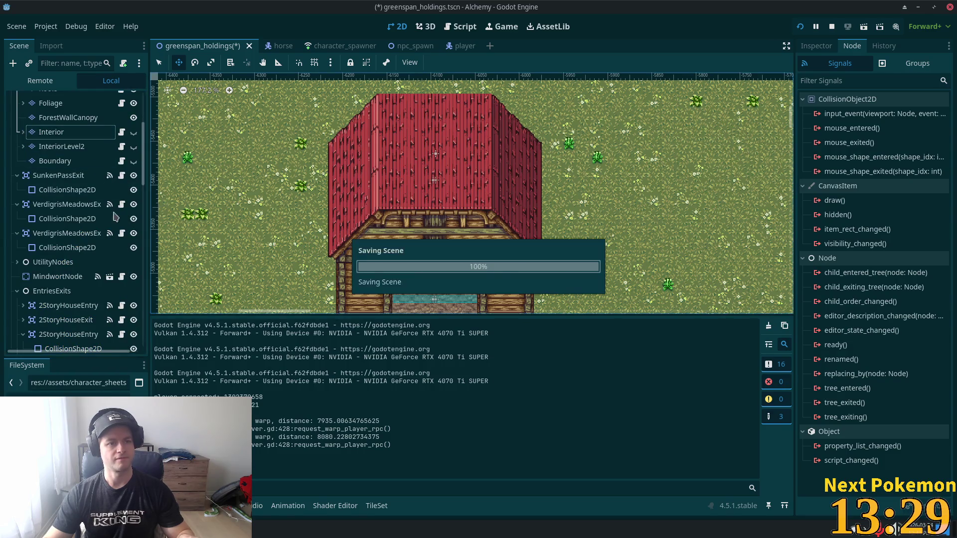
Zoom out and pan the map to show the forest and second house, then walk the character down
scroll(355, 242, "up", 3)
scroll(356, 243, "down", 4)
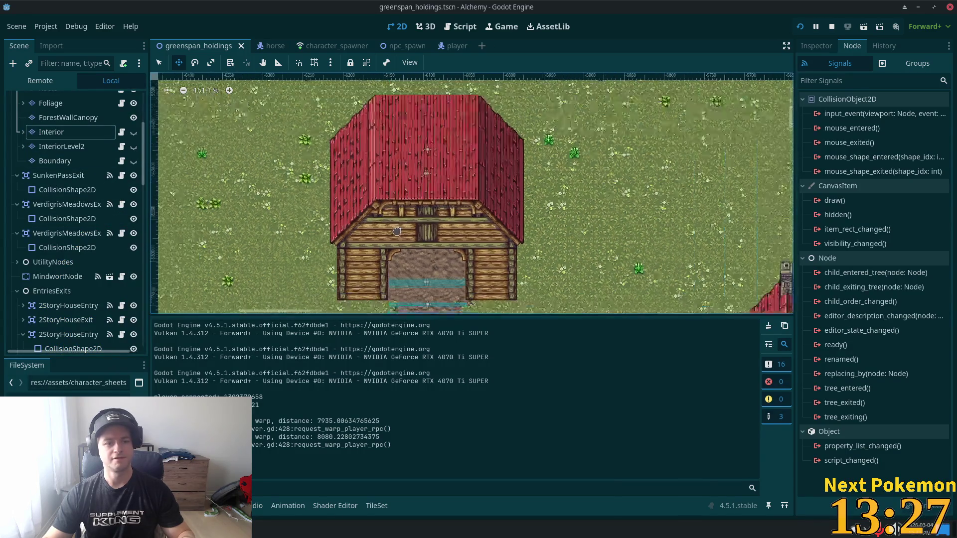
scroll(429, 274, "down", 6)
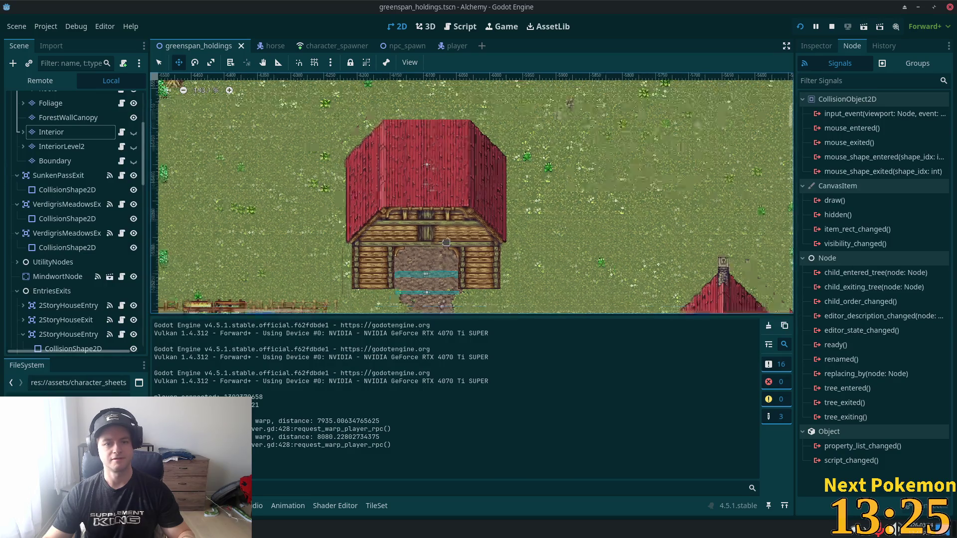
left_click_drag(429, 274, 387, 177)
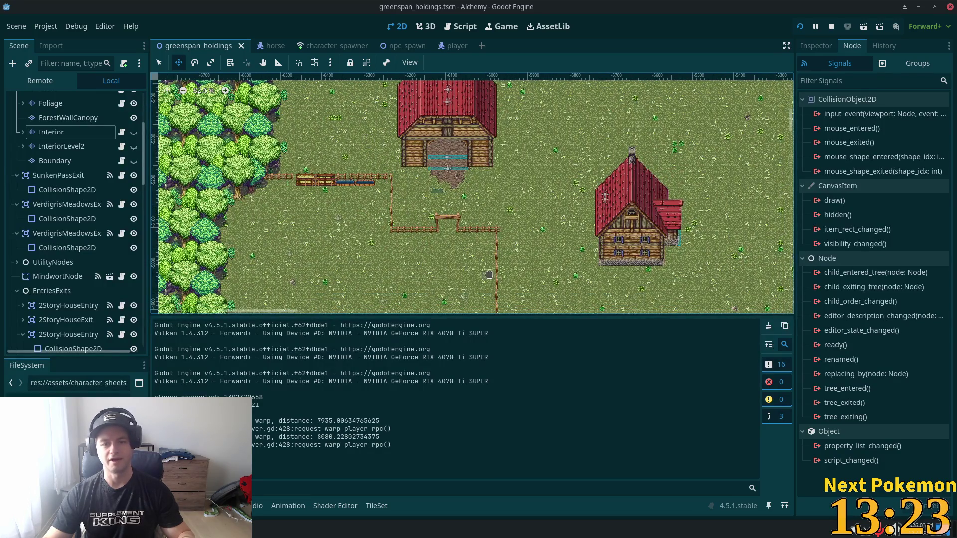
key("Down")
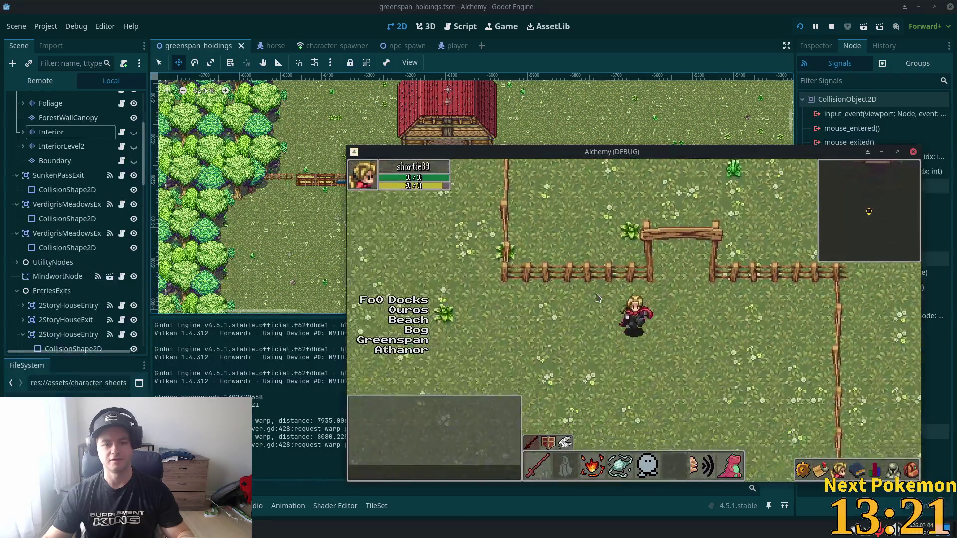
Walk the character down-left, up, up-right and left across the grass, then refocus the editor
key("Left")
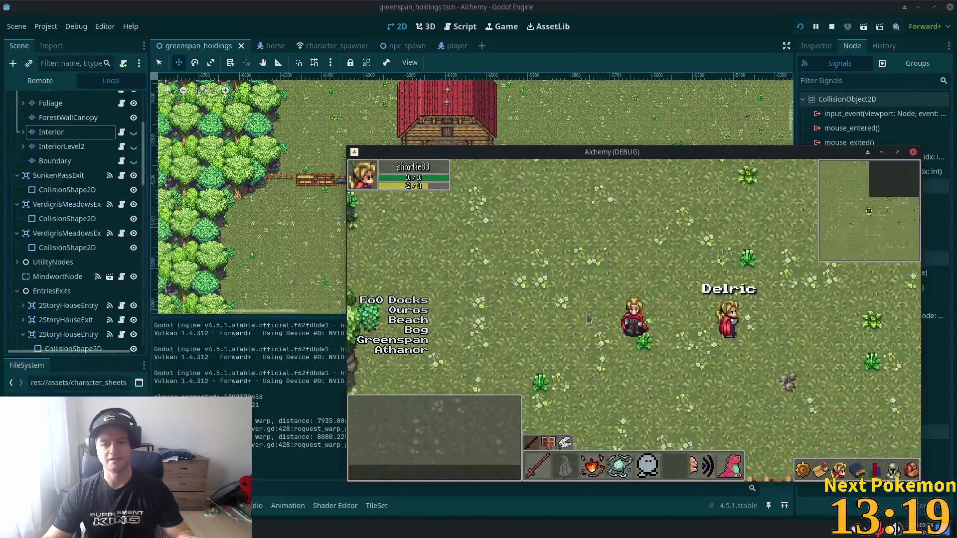
key("Up")
key("Right")
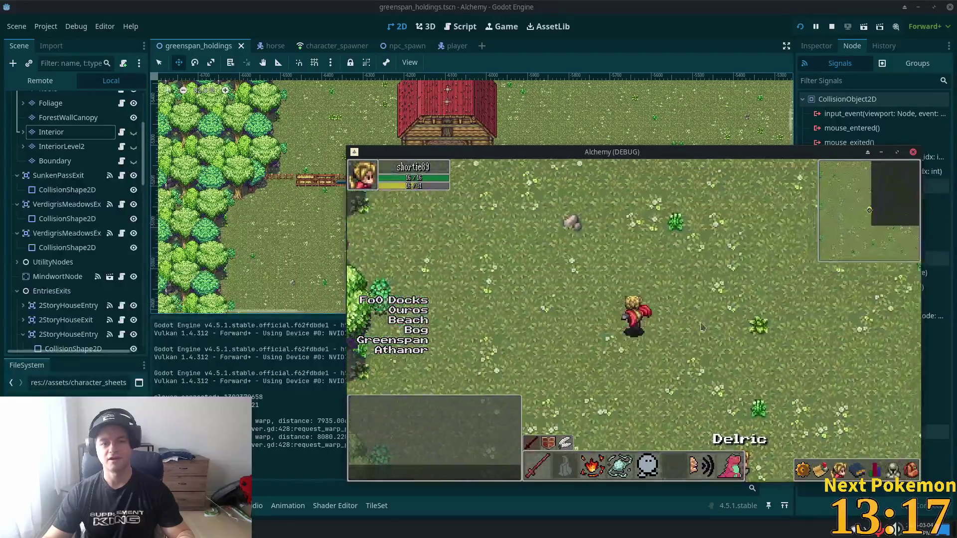
key("Left")
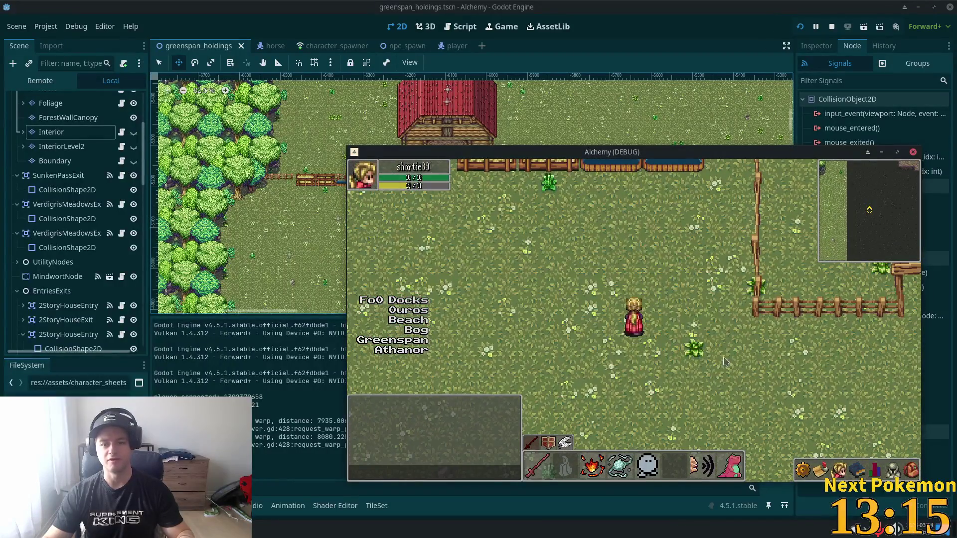
key("Left")
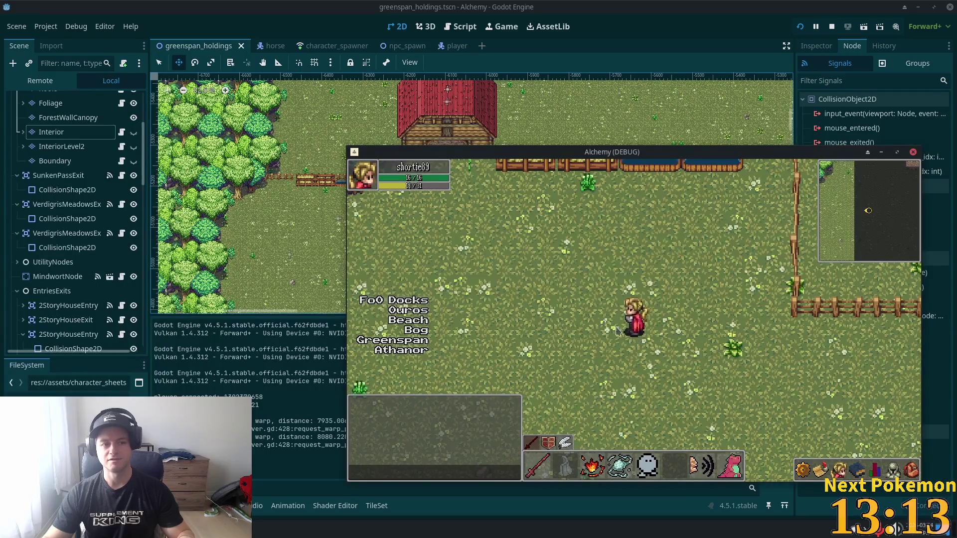
left_click(86, 141)
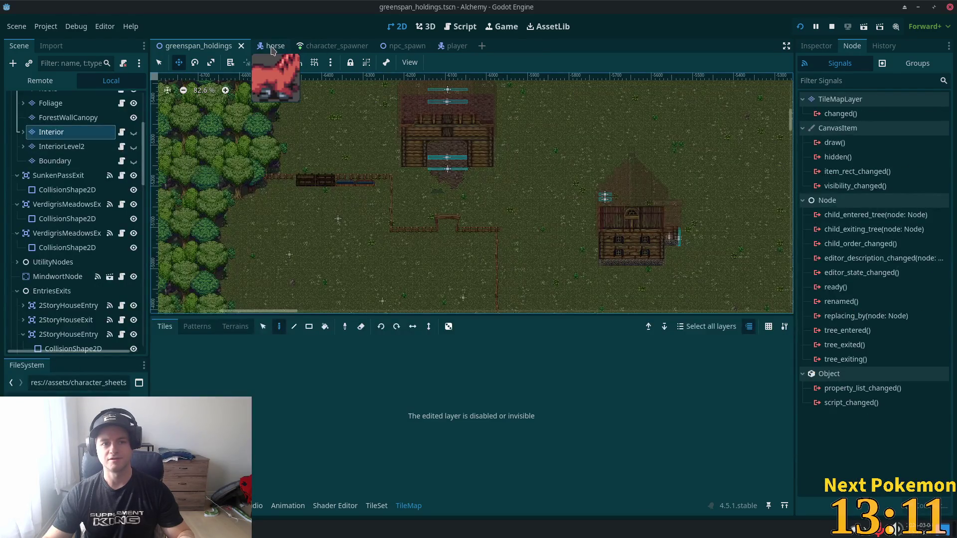
Switch to the horse scene, rerun the project, and move the first game window left
left_click(262, 45)
scroll(105, 161, "up", 2)
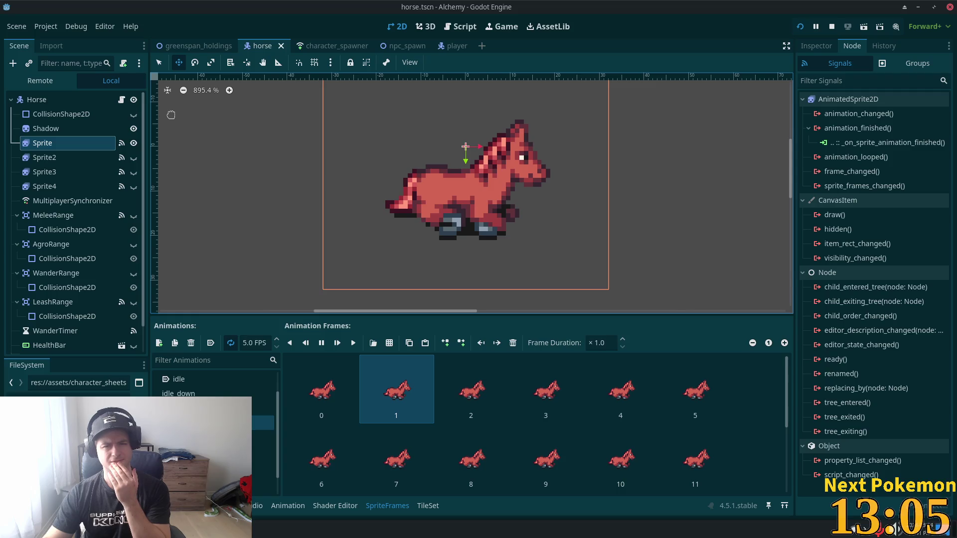
left_click(801, 27)
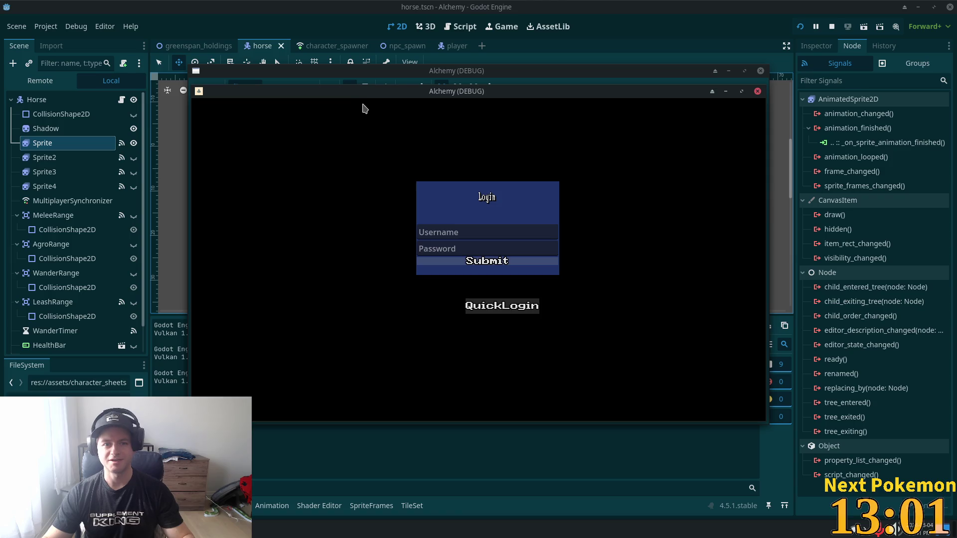
mouse_move(358, 95)
left_mouse_down()
mouse_move(285, 107)
mouse_move(289, 117)
left_mouse_up()
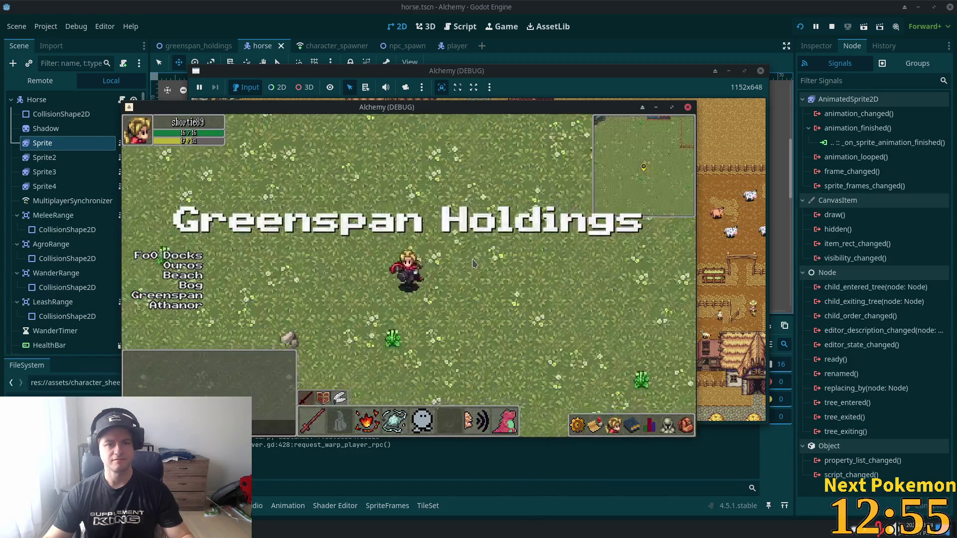
Walk one player south past the fence, then walk the second player north toward the stable
key("s")
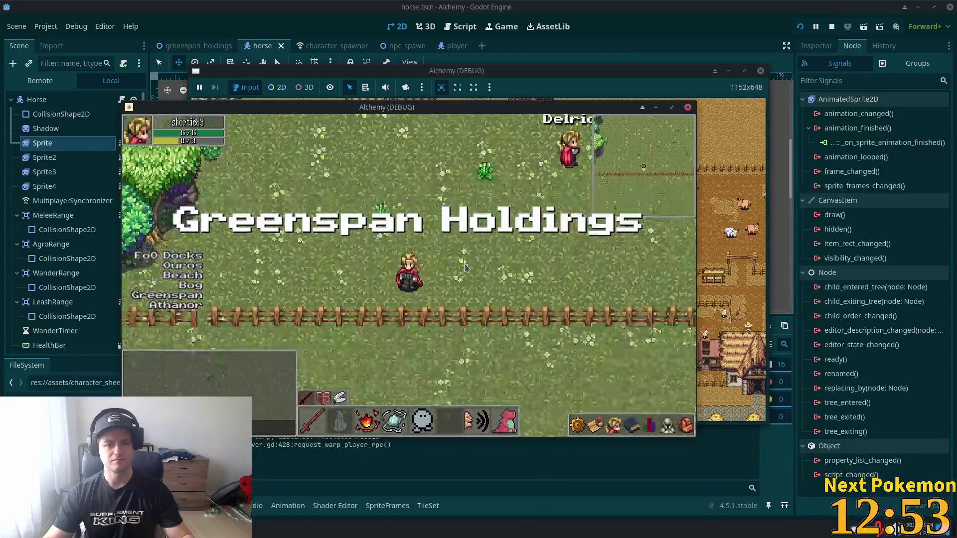
key("s")
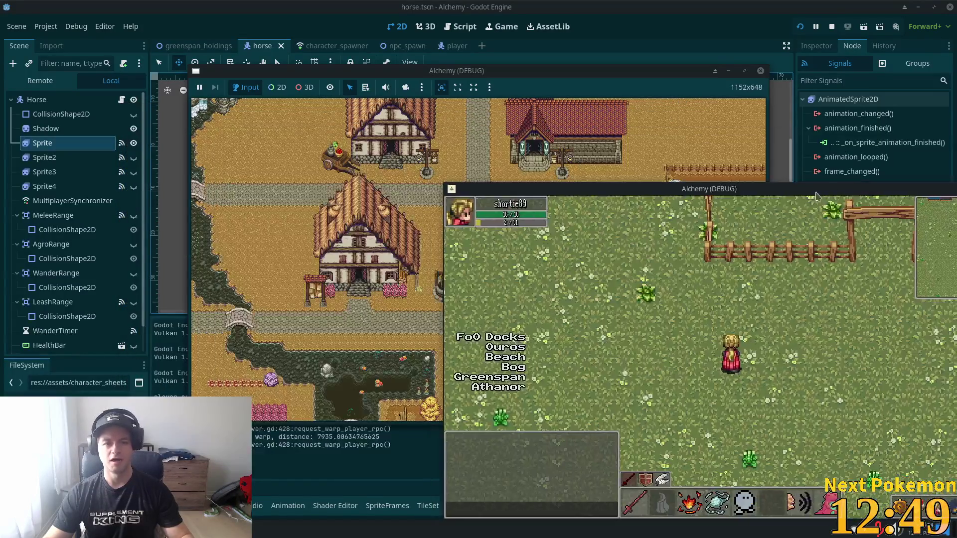
mouse_move(634, 81)
left_mouse_down()
mouse_move(699, 87)
mouse_move(798, 49)
left_mouse_up()
left_click(344, 232)
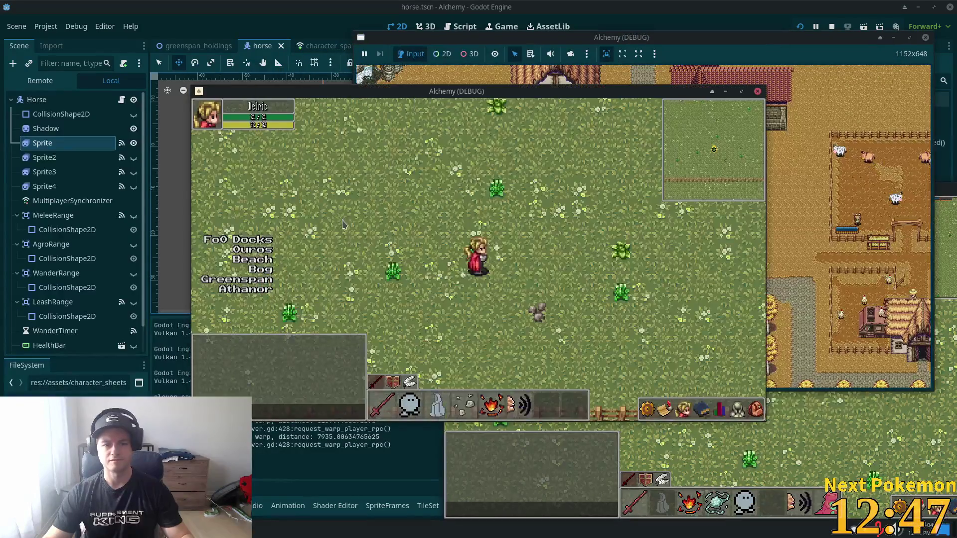
key("w")
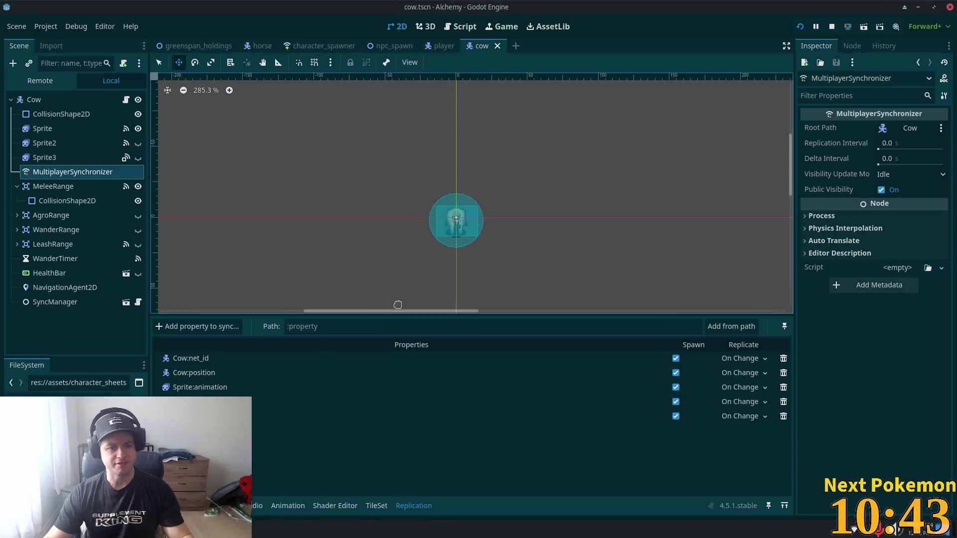
In the horse scene's MultiplayerSynchronizer, add Horse's net_id as a replicated property
left_click(260, 46)
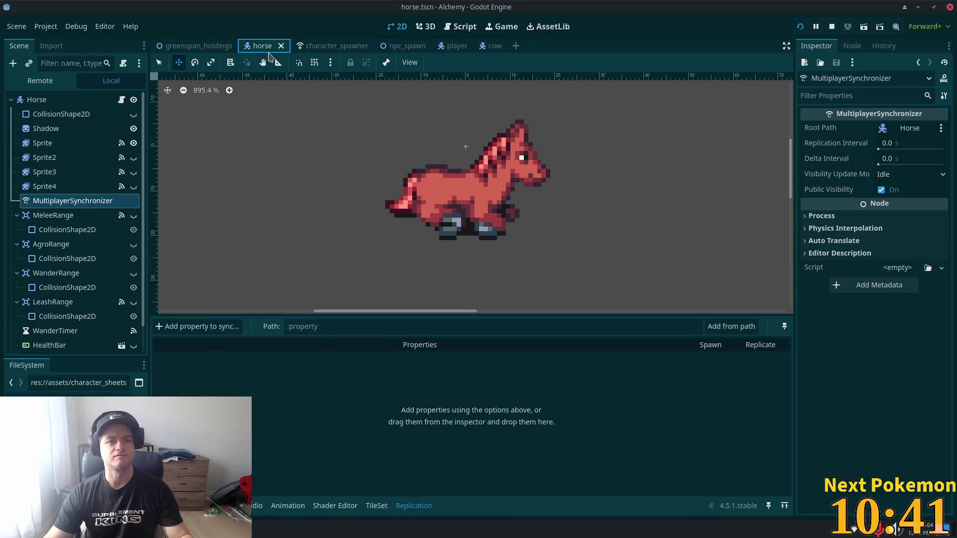
left_click(197, 326)
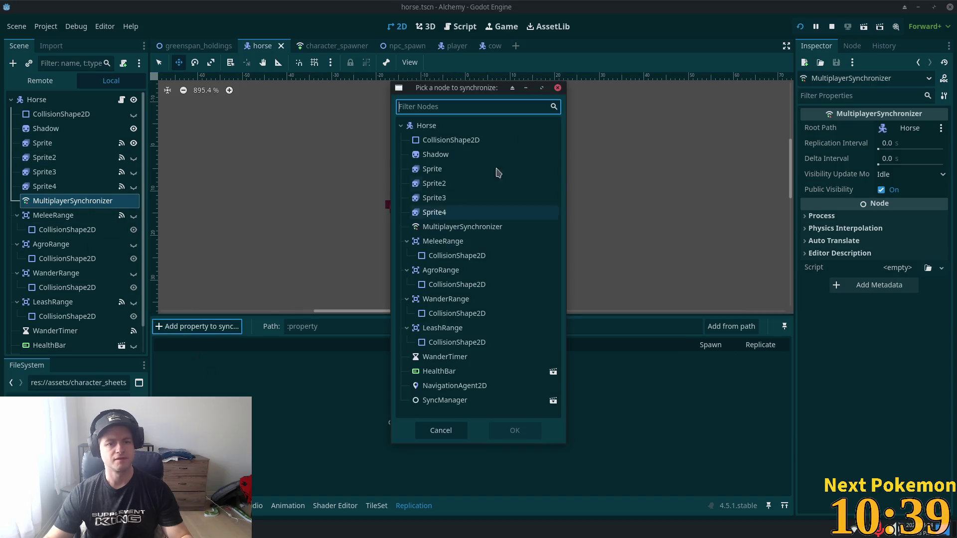
left_click(454, 129)
double_click(453, 130)
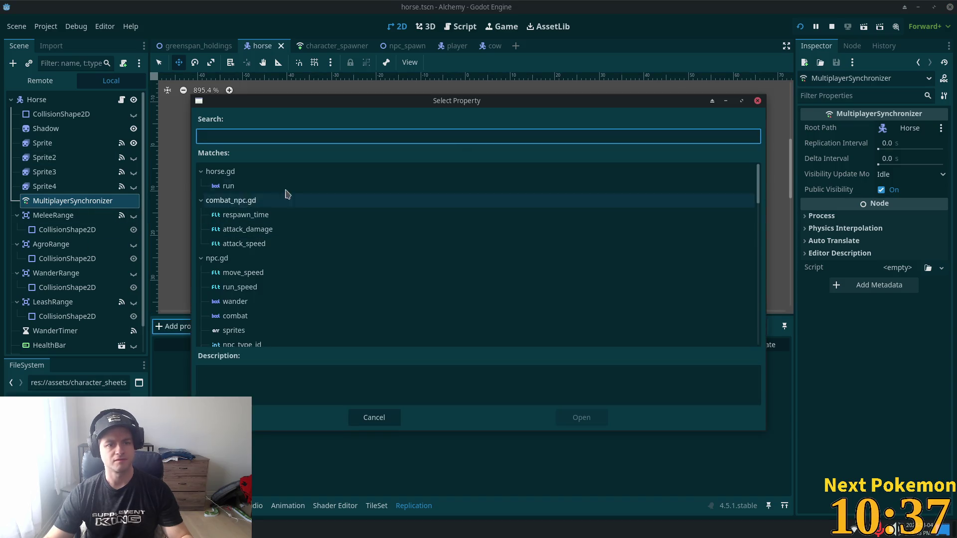
scroll(269, 261, "down", 3)
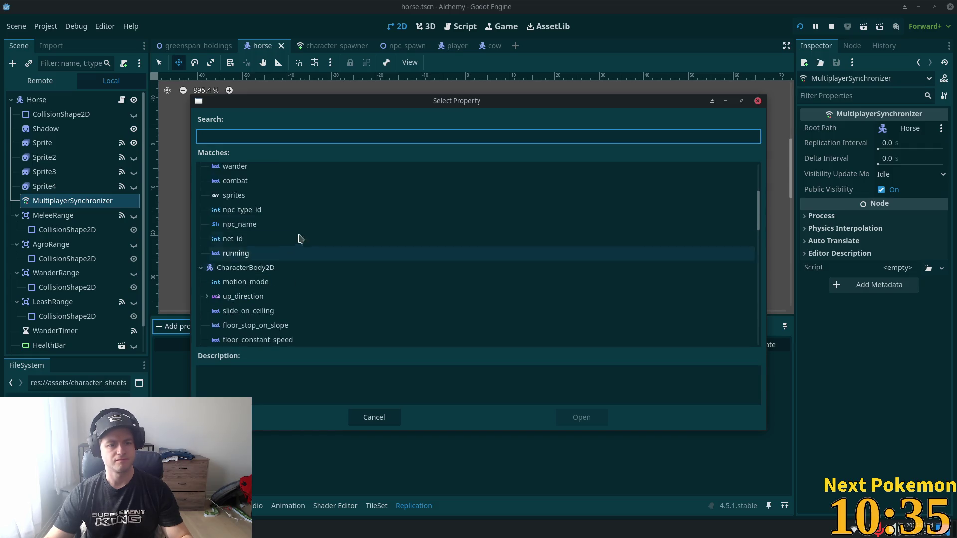
type("net")
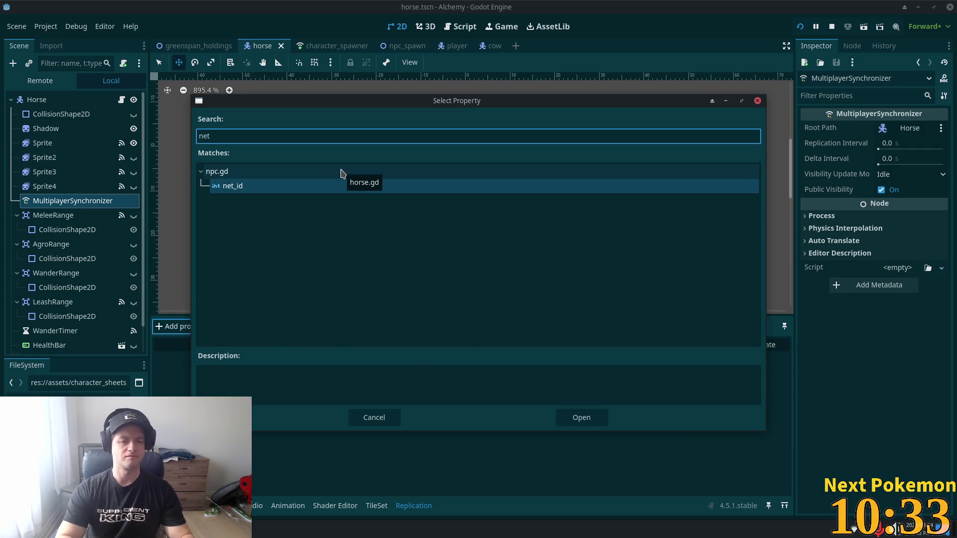
key("Return")
Add Horse's position to replication, then compare against the cow scene and return
left_click(197, 327)
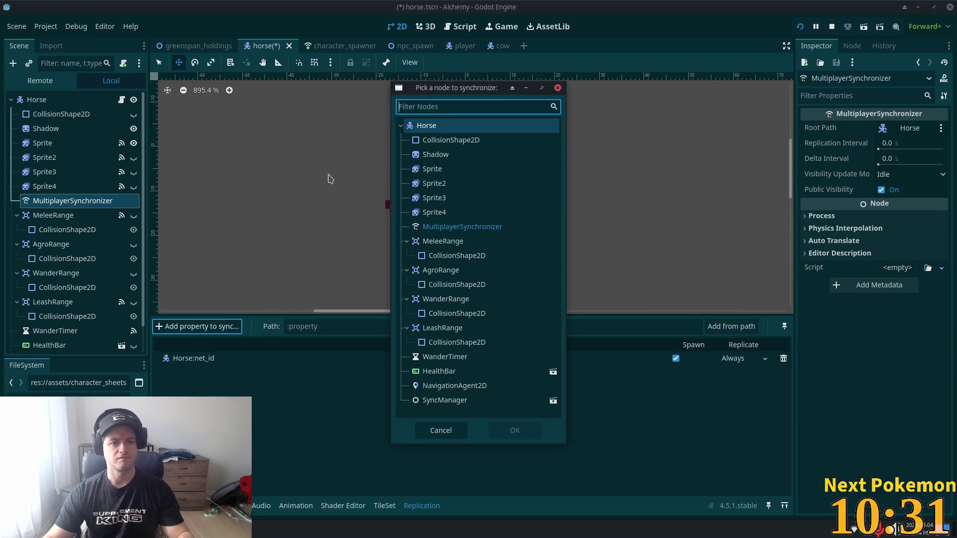
double_click(451, 131)
type("position")
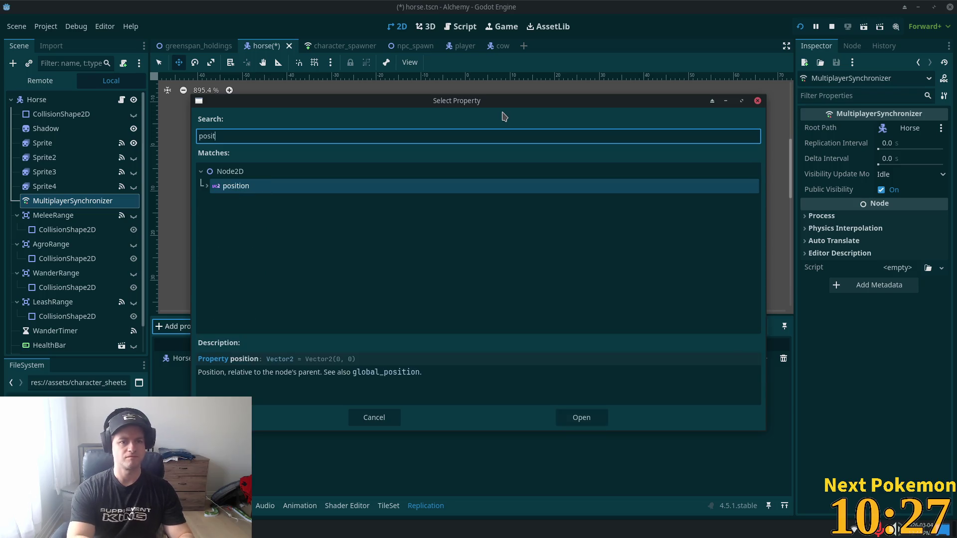
key("Return")
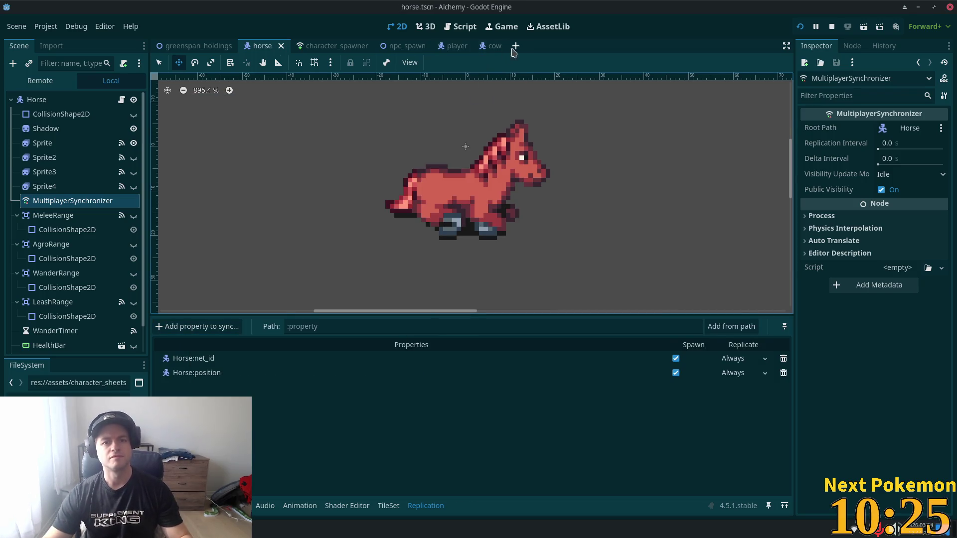
left_click(488, 51)
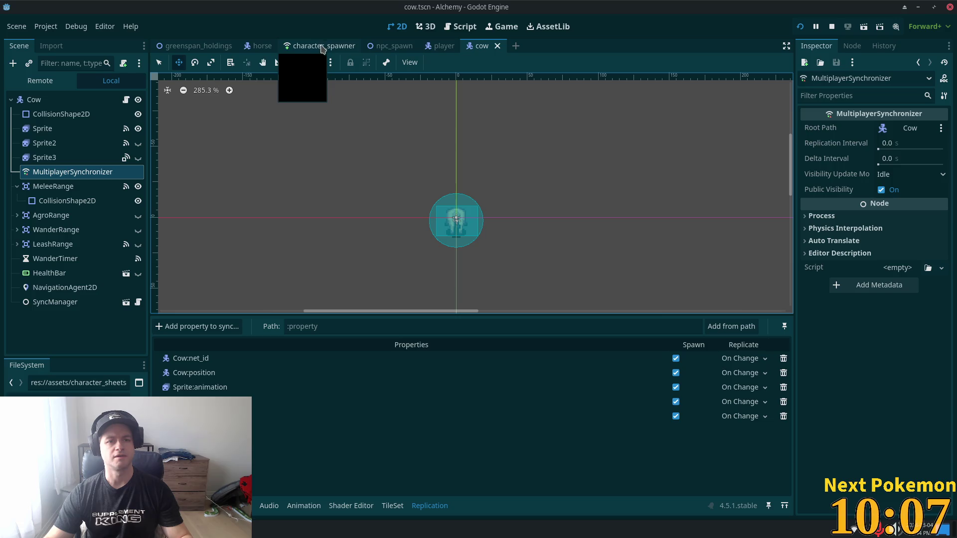
left_click(259, 46)
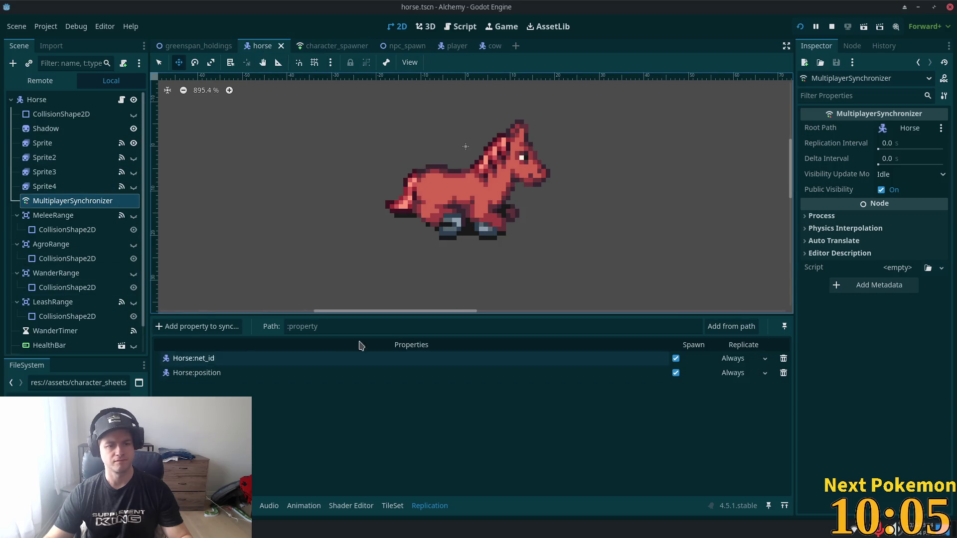
Add the Sprite's animation and flip_h properties to the horse's replication list
left_click(189, 326)
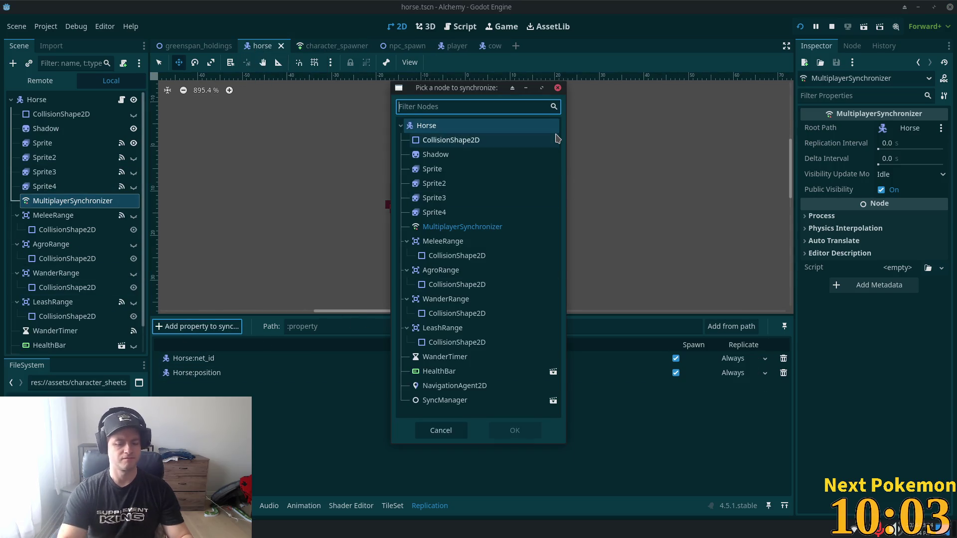
type("sprite")
double_click(432, 140)
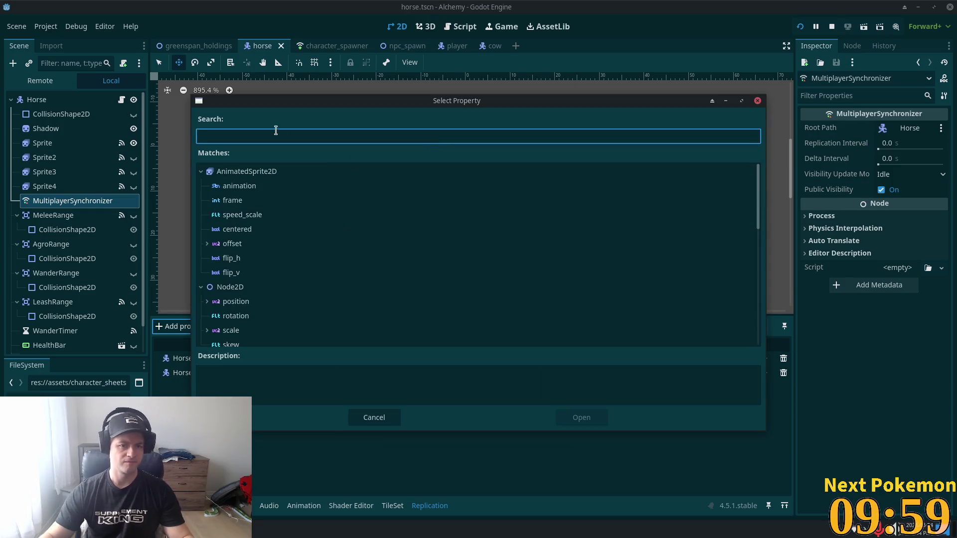
double_click(236, 185)
left_click(195, 327)
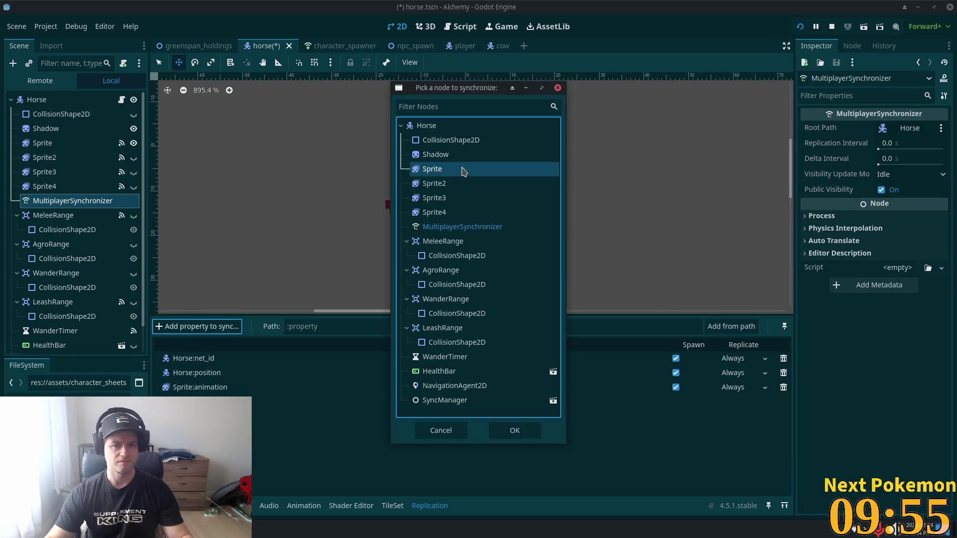
double_click(488, 168)
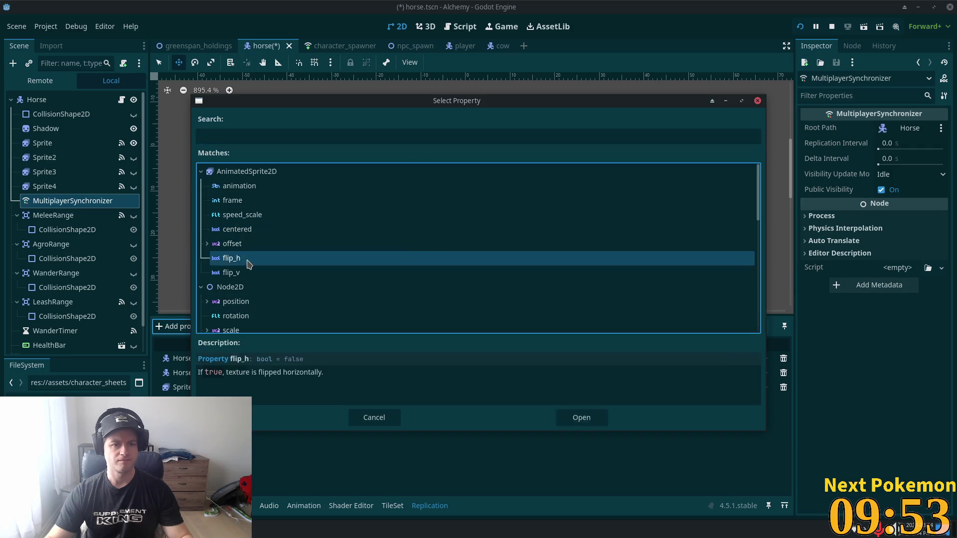
double_click(239, 258)
After checking the cow scene, add HealthBar's value to replication and save horse.tscn
left_click(495, 46)
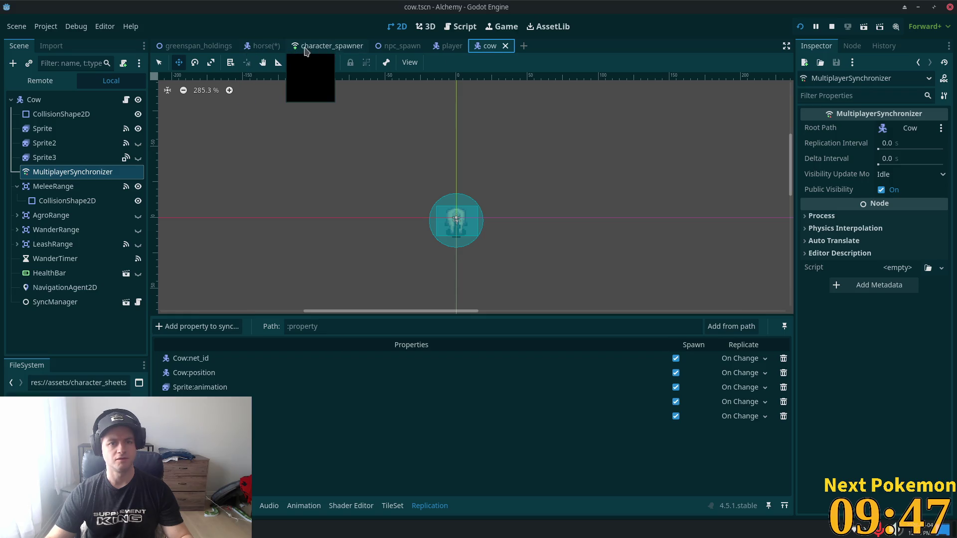
left_click(262, 45)
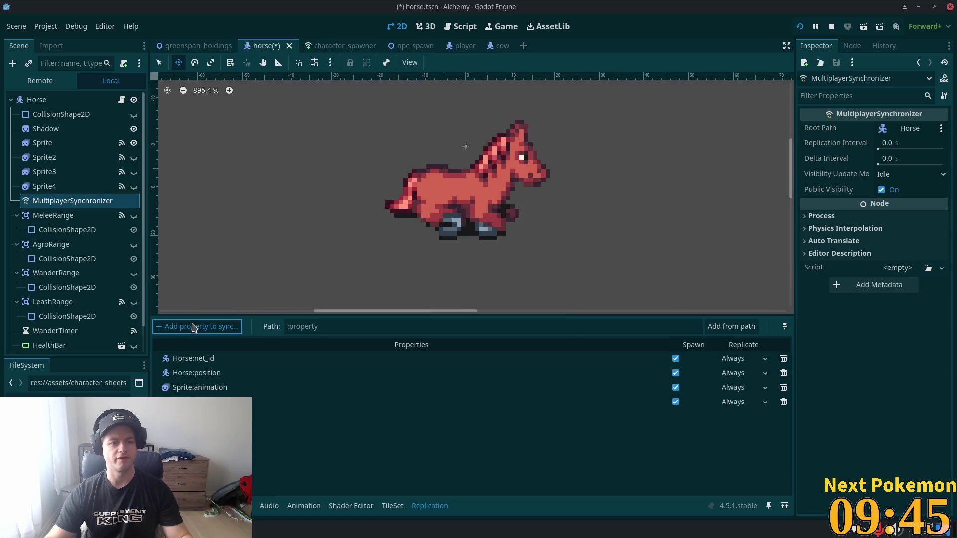
left_click(194, 327)
double_click(478, 369)
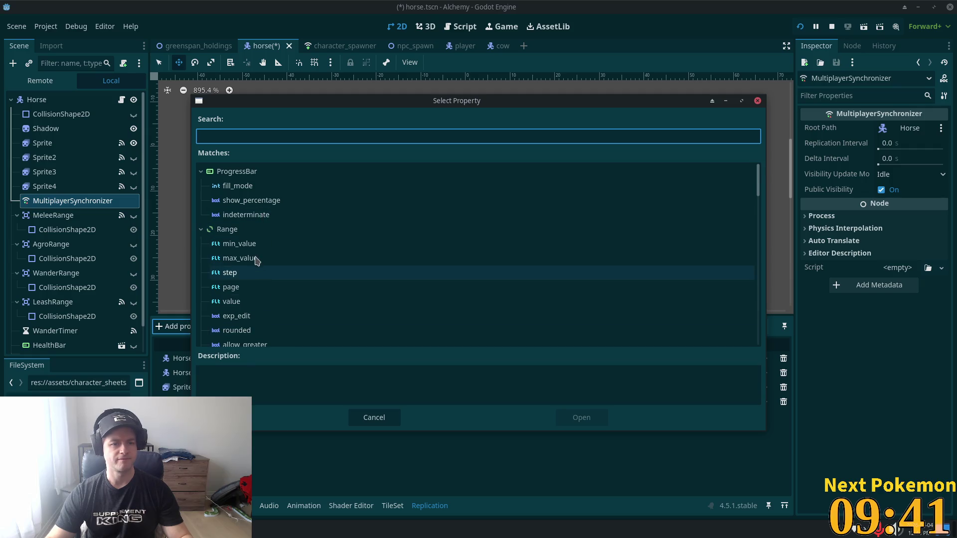
double_click(231, 301)
key("ctrl+s")
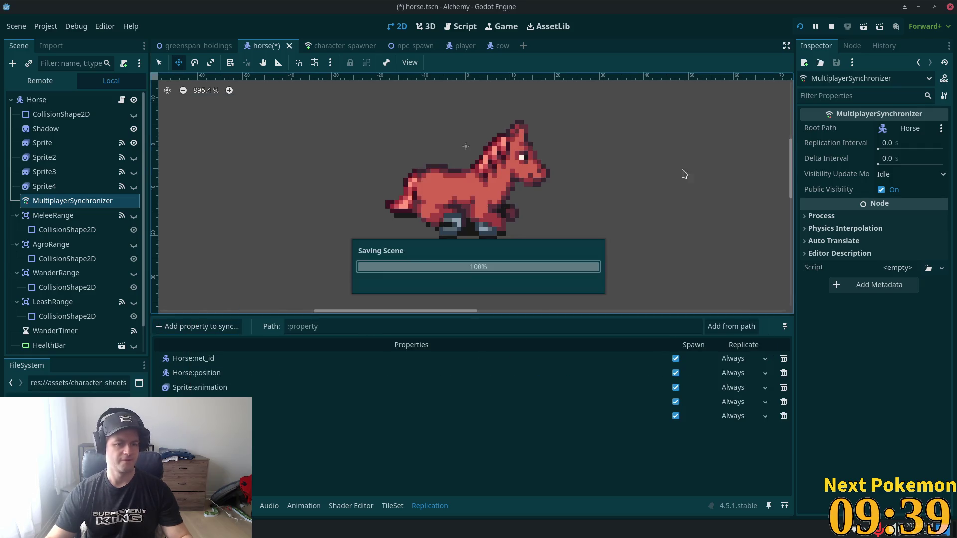
Run the project with F5, join as Client, and use QuickLogin to enter the game
key("F5")
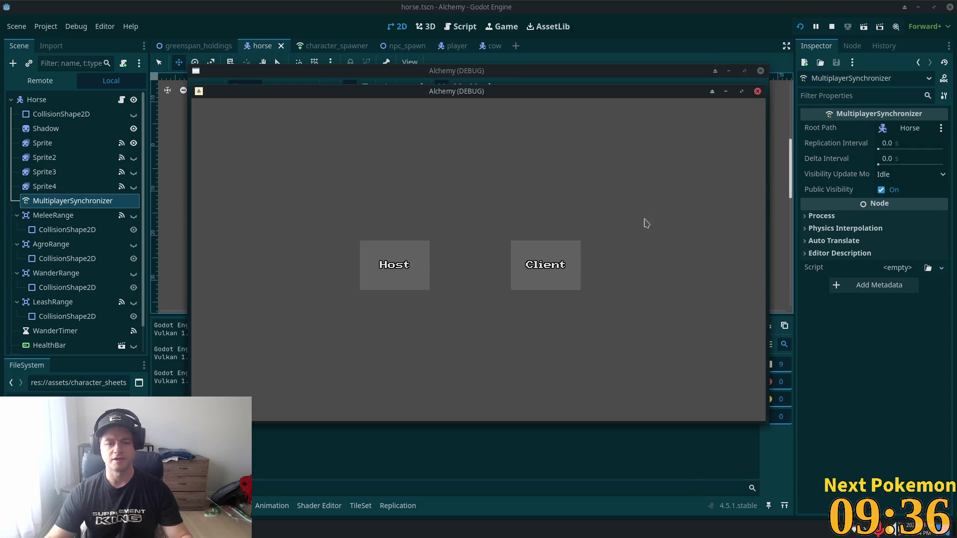
left_click(560, 277)
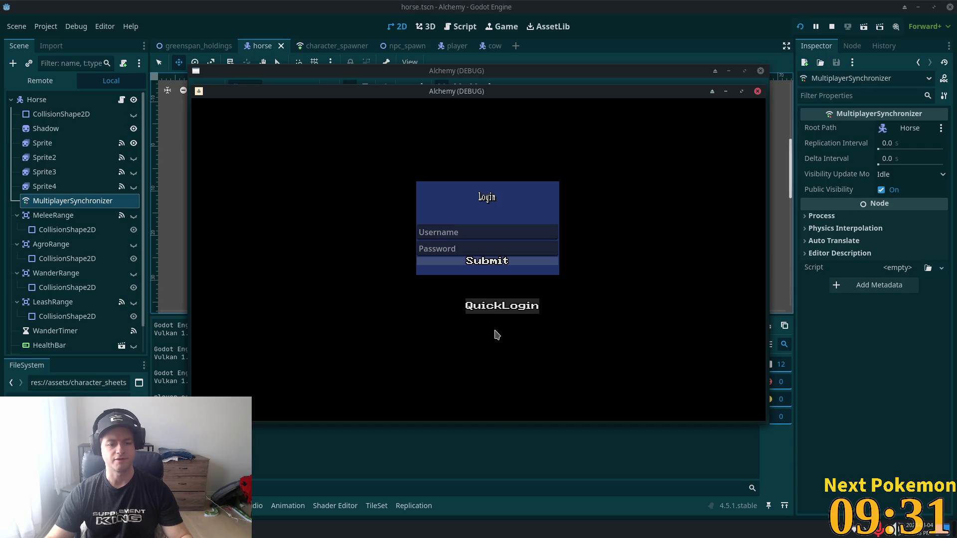
left_click(501, 305)
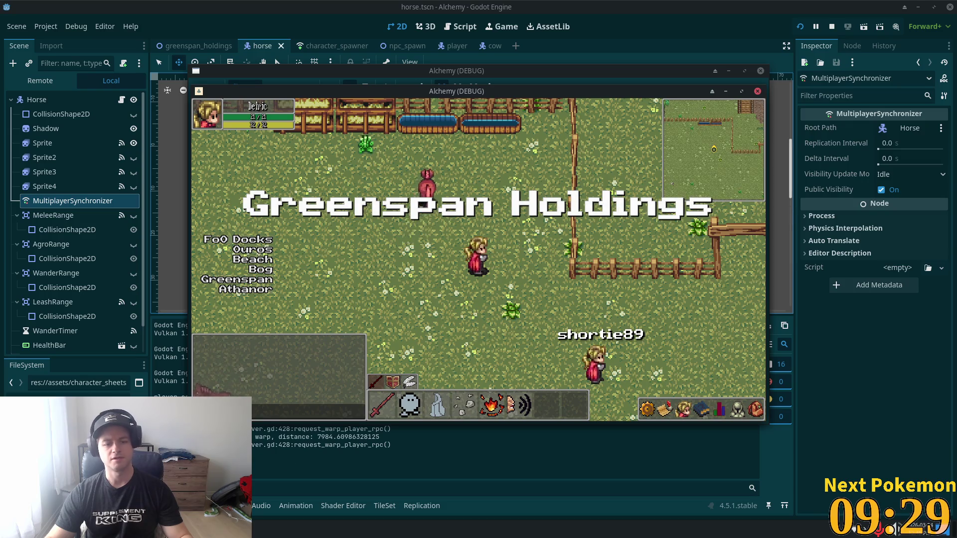
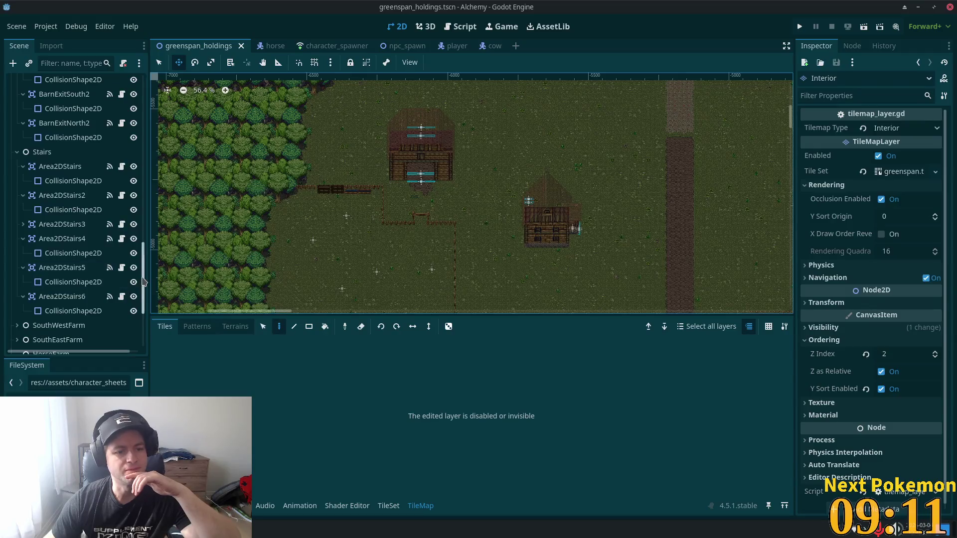
Step through each of the seven NpcSpawnHorse spawn nodes in the Scene dock
left_click_drag(148, 159, 142, 340)
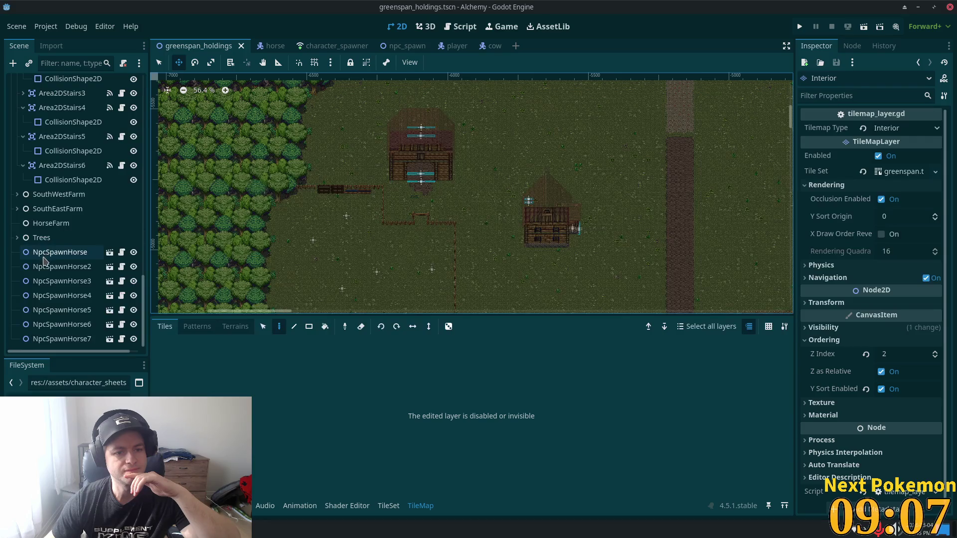
left_click(45, 253)
left_click(45, 340)
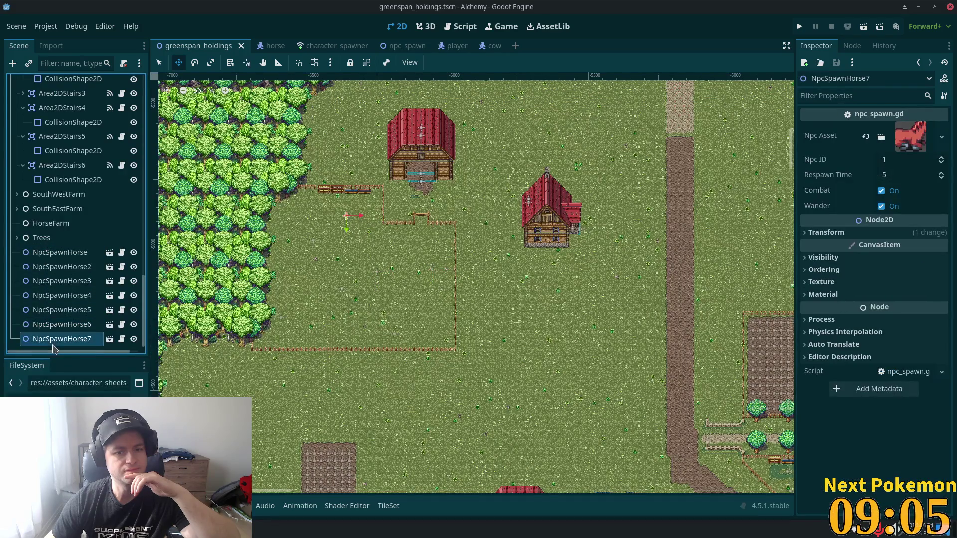
left_click(57, 311)
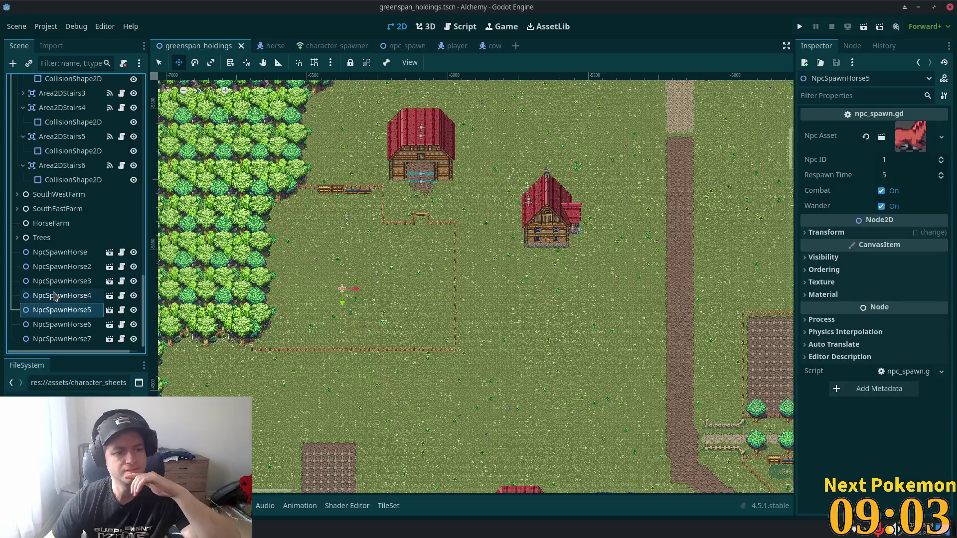
left_click(55, 296)
left_click(52, 282)
left_click(49, 268)
left_click(42, 238)
left_click(48, 254)
left_click(47, 296)
left_click(55, 325)
left_click(60, 344)
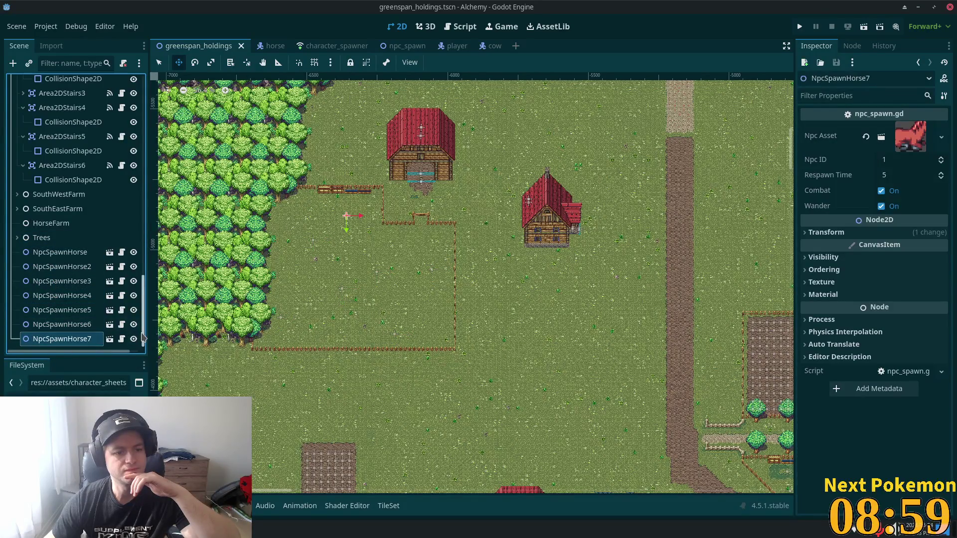
Select all seven NpcSpawnHorse nodes together
scroll(400, 162, "up", 6)
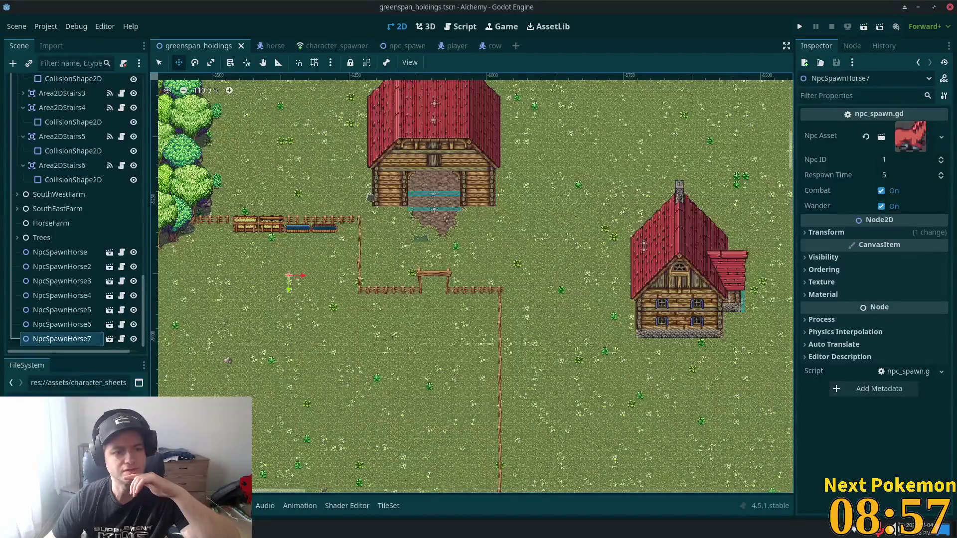
scroll(118, 213, "up", 10)
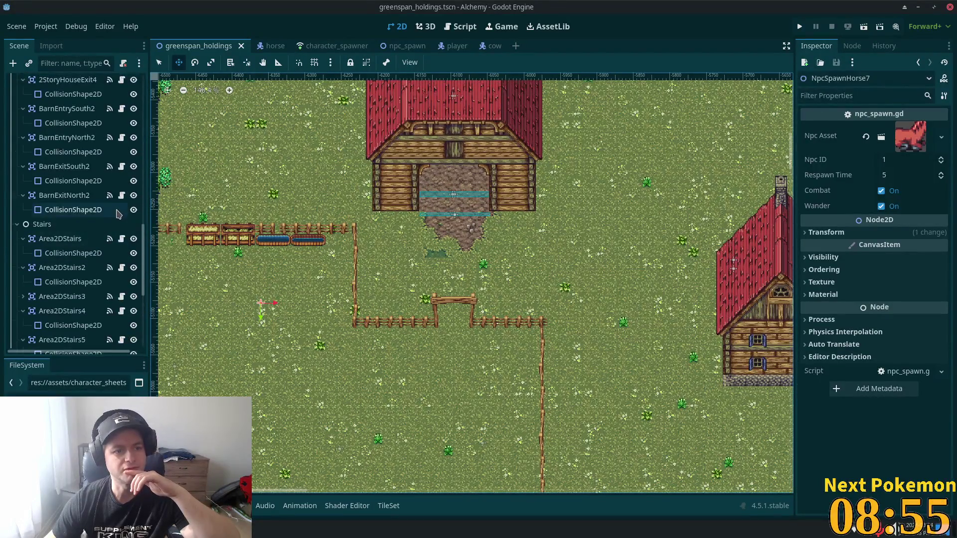
scroll(118, 213, "up", 5)
scroll(374, 181, "up", 2)
scroll(79, 171, "up", 10)
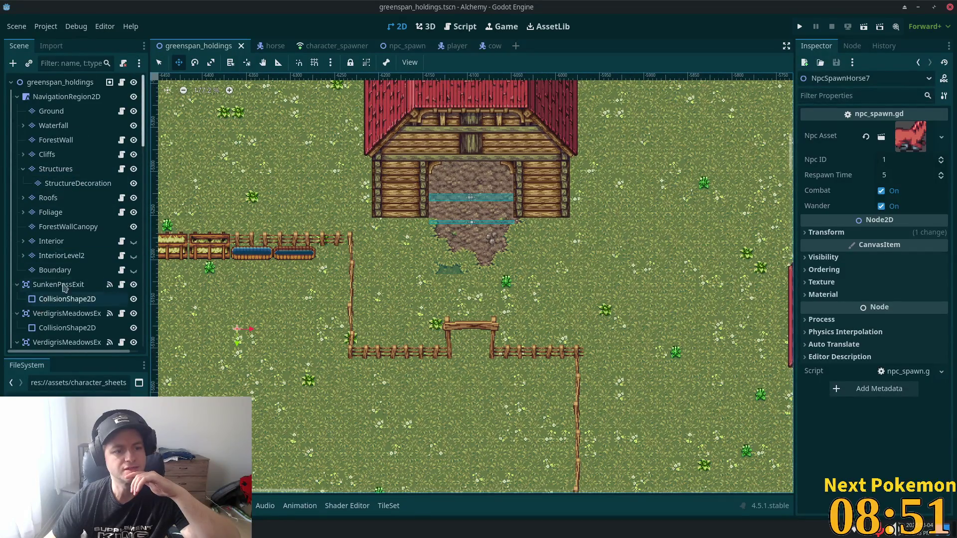
left_click_drag(143, 147, 124, 388)
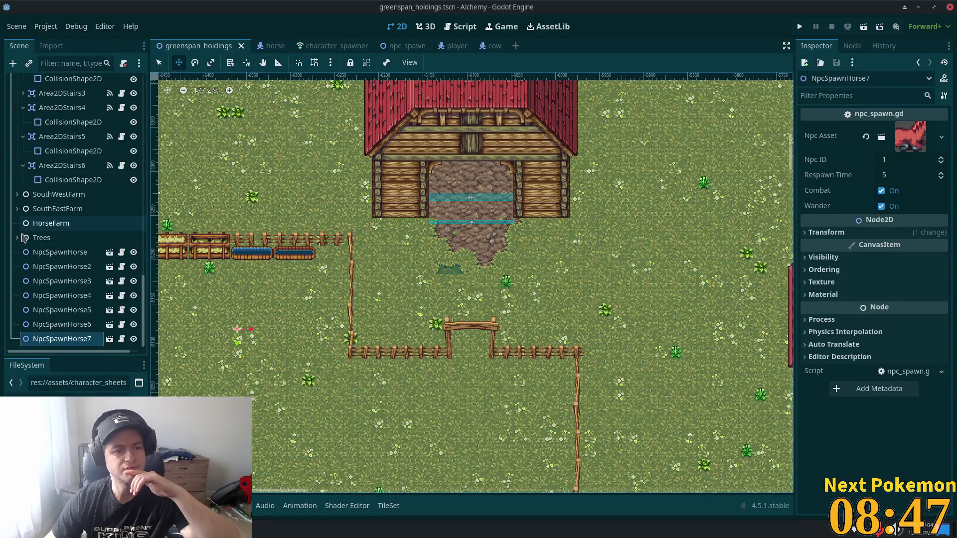
left_click(43, 252, "shift")
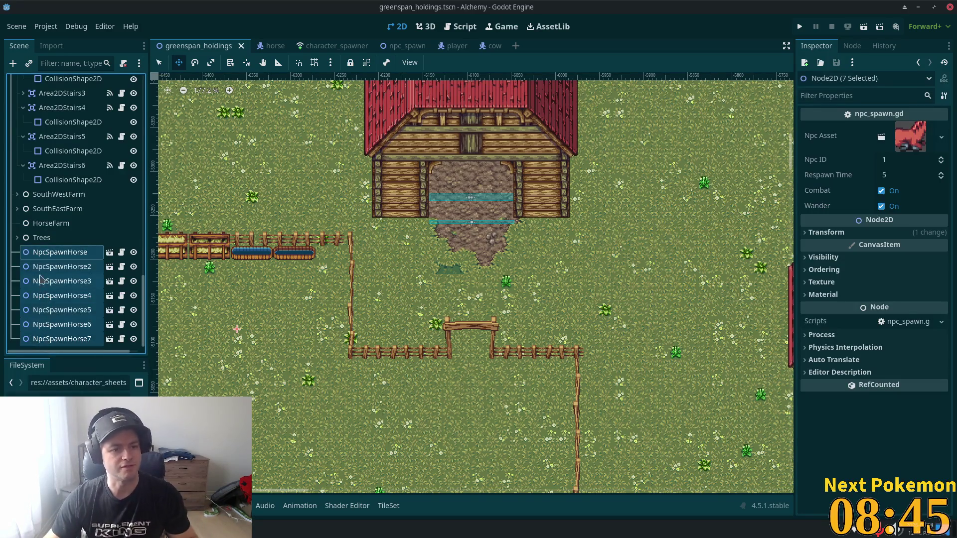
Move the seven NpcSpawnHorse nodes under the HorseFarm group
left_click_drag(40, 254, 49, 223)
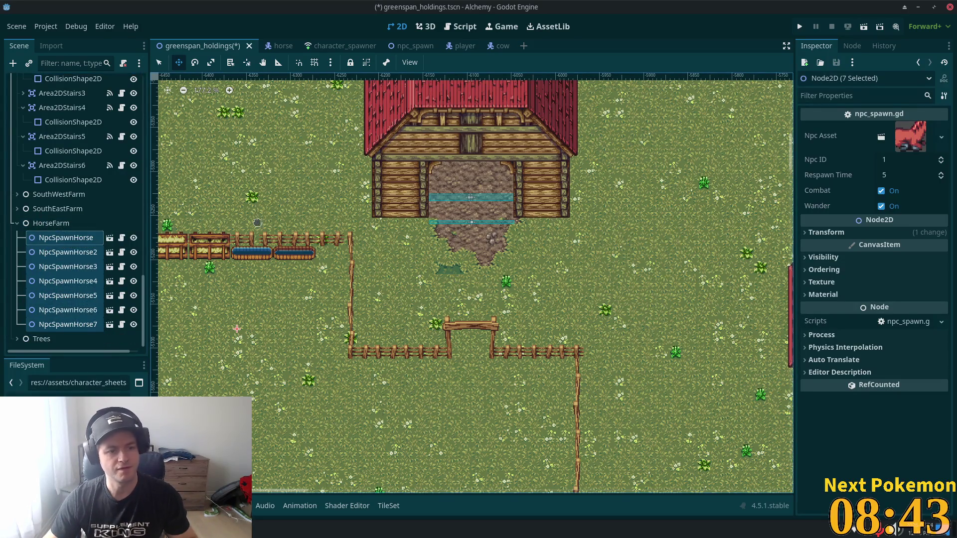
scroll(457, 180, "up", 3)
scroll(121, 252, "up", 4)
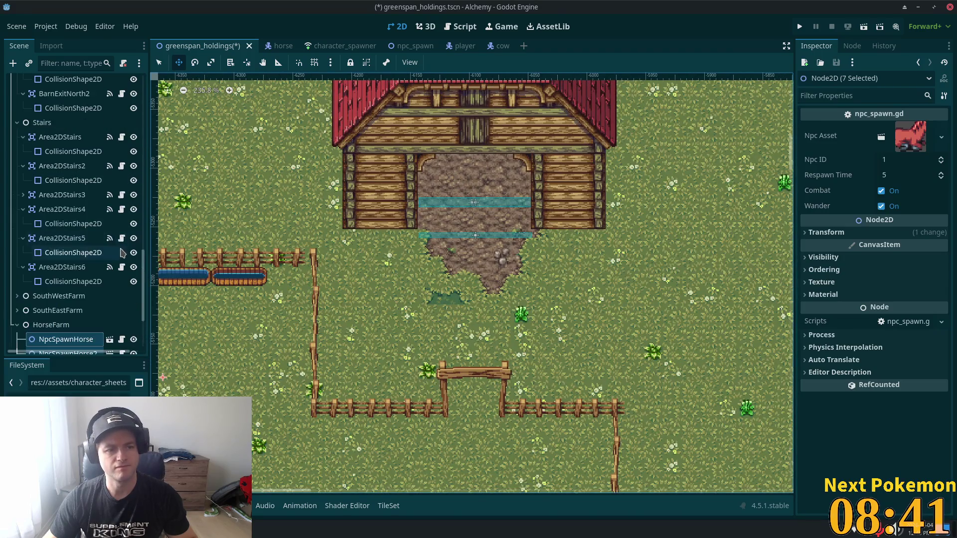
left_click_drag(142, 273, 145, 226)
left_click(24, 324)
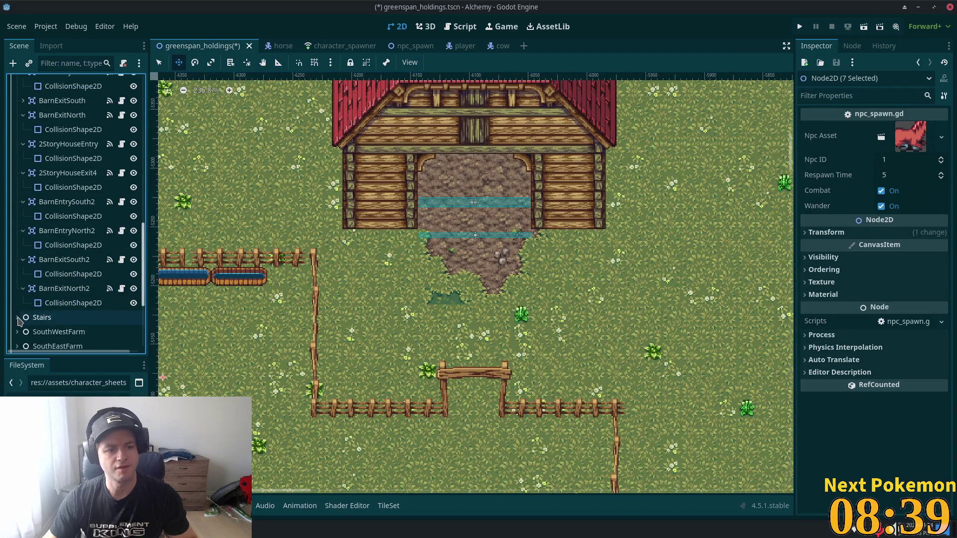
Hide the Roofs layer and centre the view on the barn interior
scroll(60, 250, "up", 9)
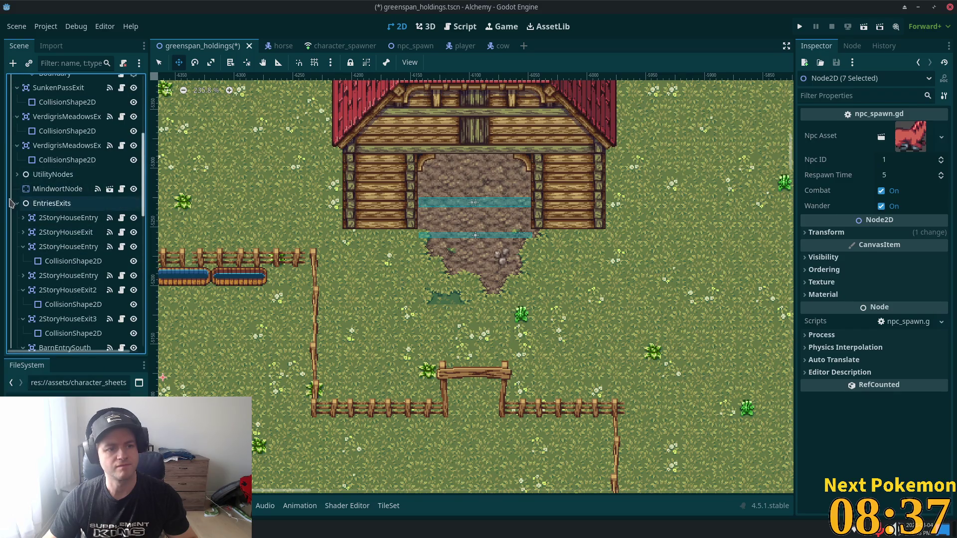
scroll(56, 176, "up", 5)
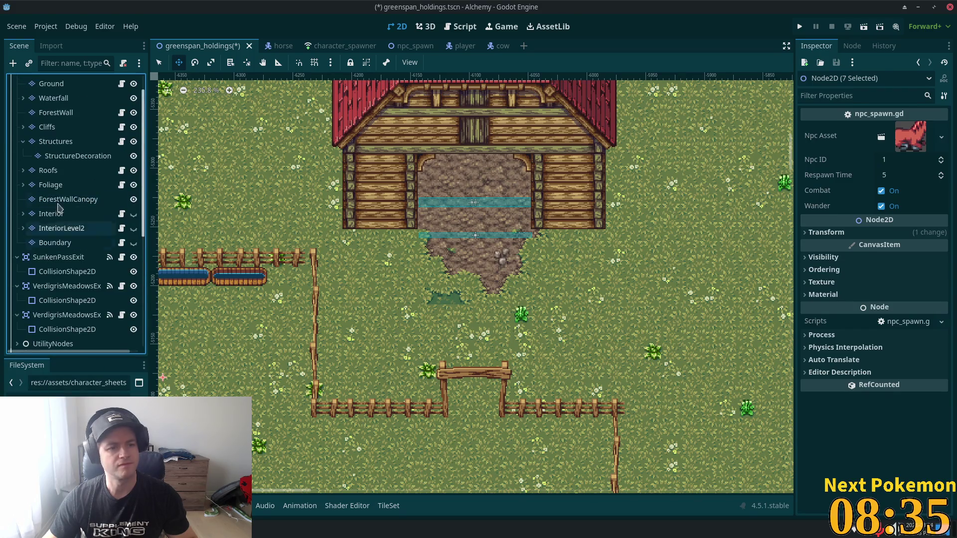
left_click(133, 170)
left_click_drag(514, 168, 482, 307)
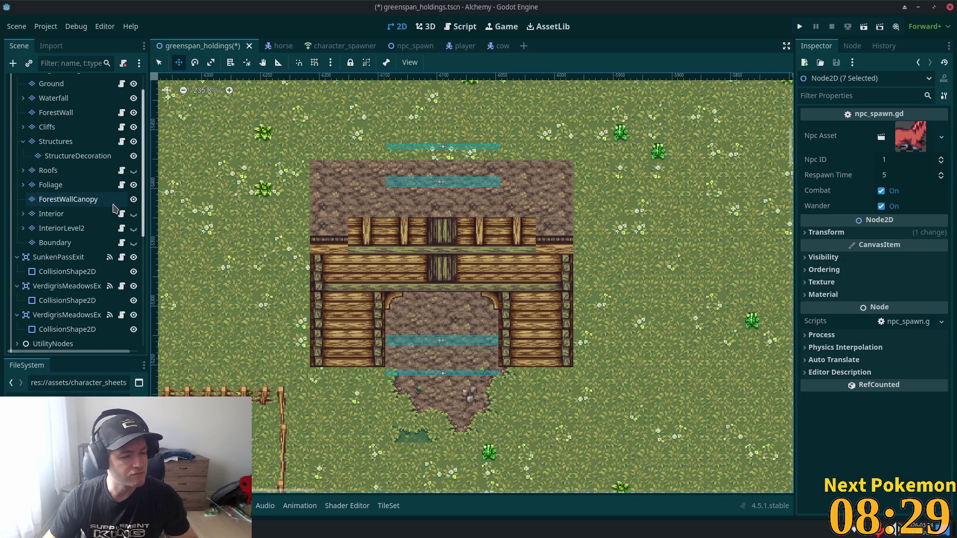
scroll(80, 256, "down", 4)
scroll(80, 256, "down", 3)
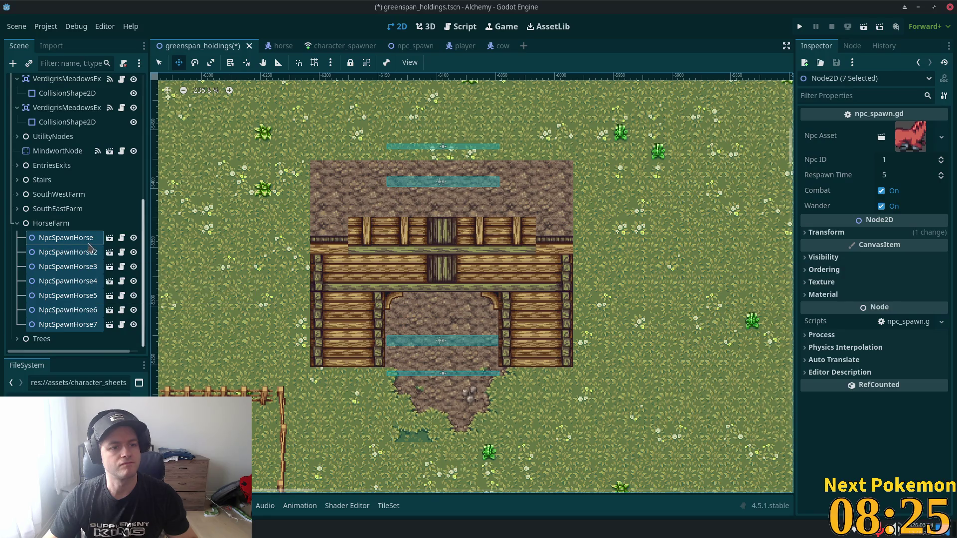
Filter the Scene dock by 'horse' and select the Horse and Horse2 nodes
left_click(70, 63)
type("horse")
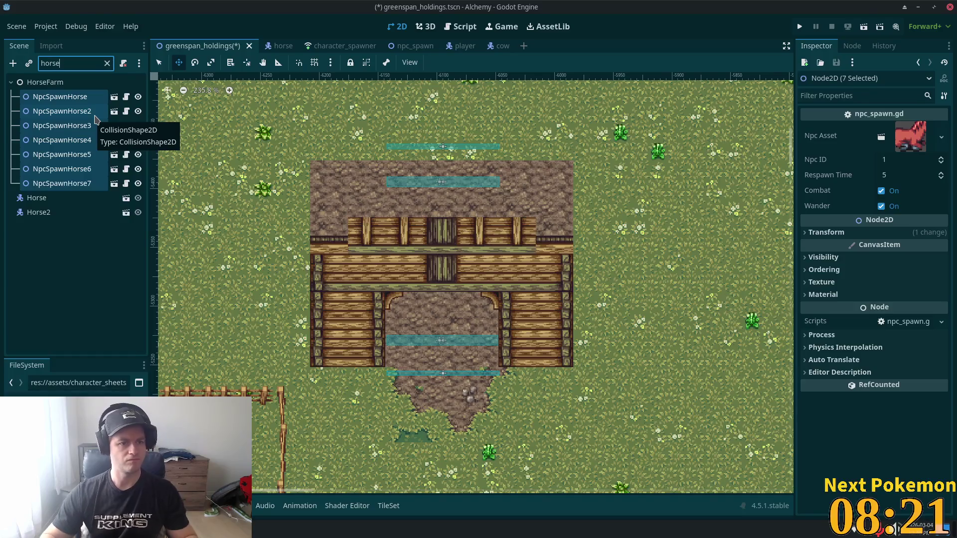
left_click(45, 201)
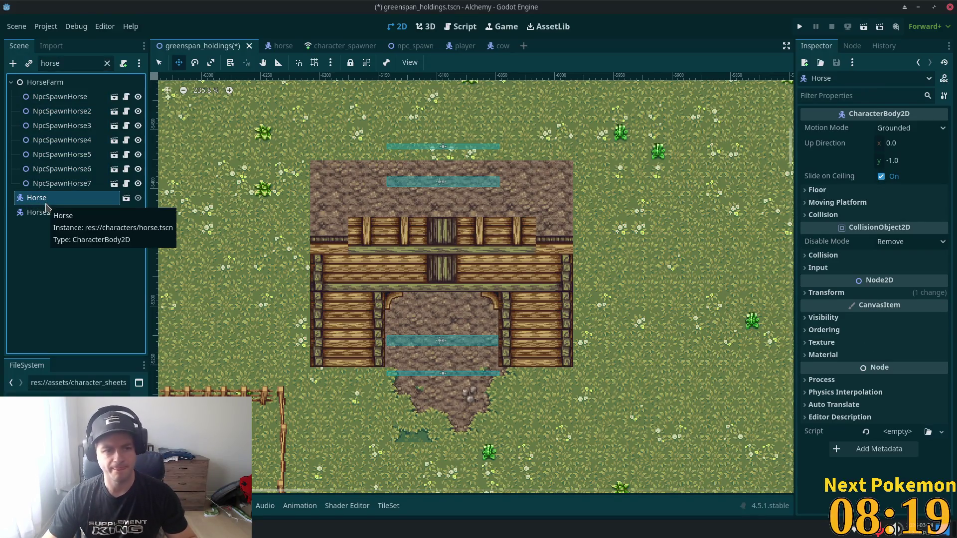
left_click(38, 213)
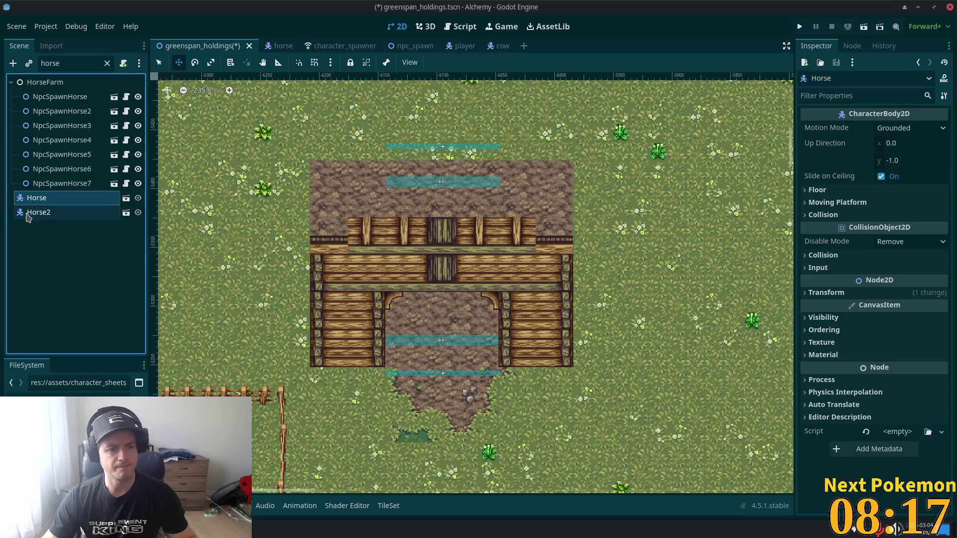
left_click(37, 198)
left_click(37, 213, "shift")
right_click(39, 200)
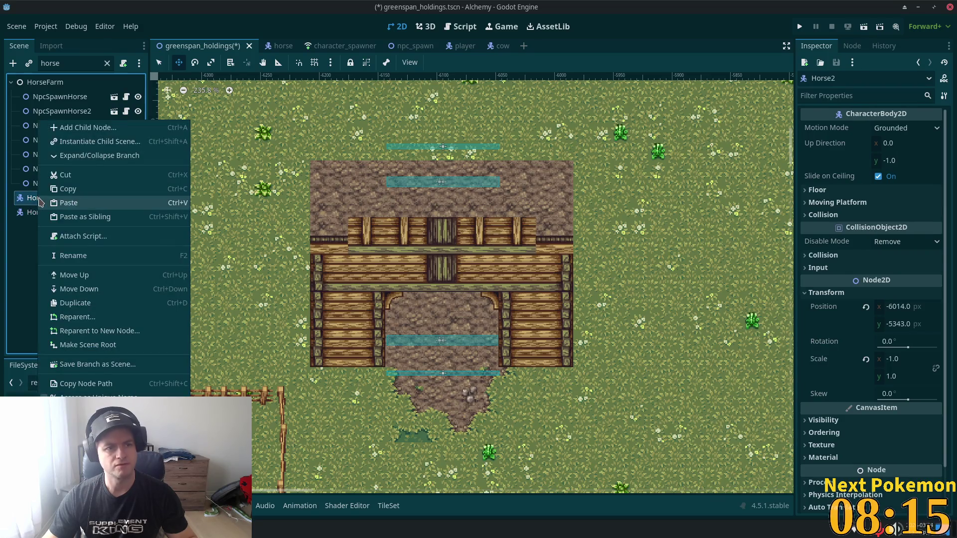
left_click(22, 224)
Save the greenspan_holdings scene and clear the 'horse' name filter
key("ctrl+s")
left_click(35, 198)
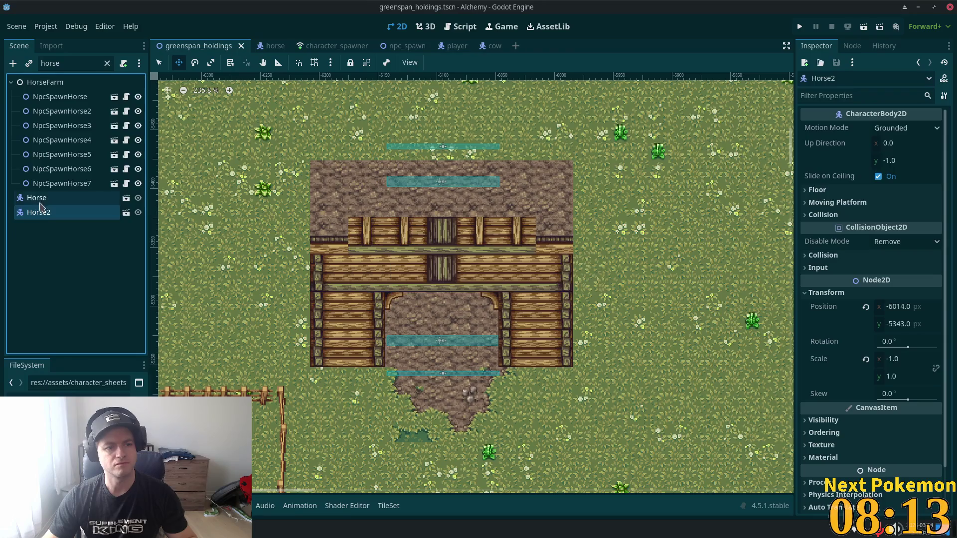
right_click(36, 198)
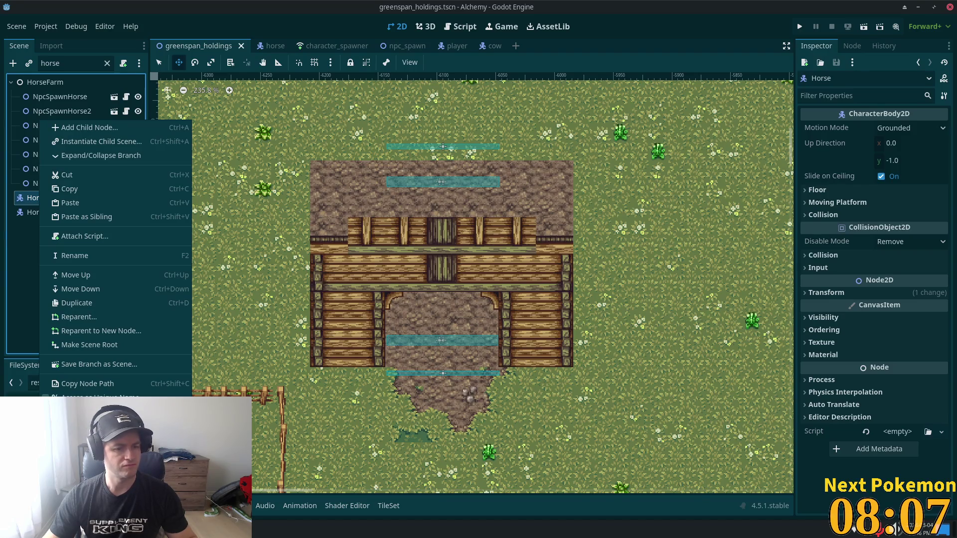
left_click(24, 240)
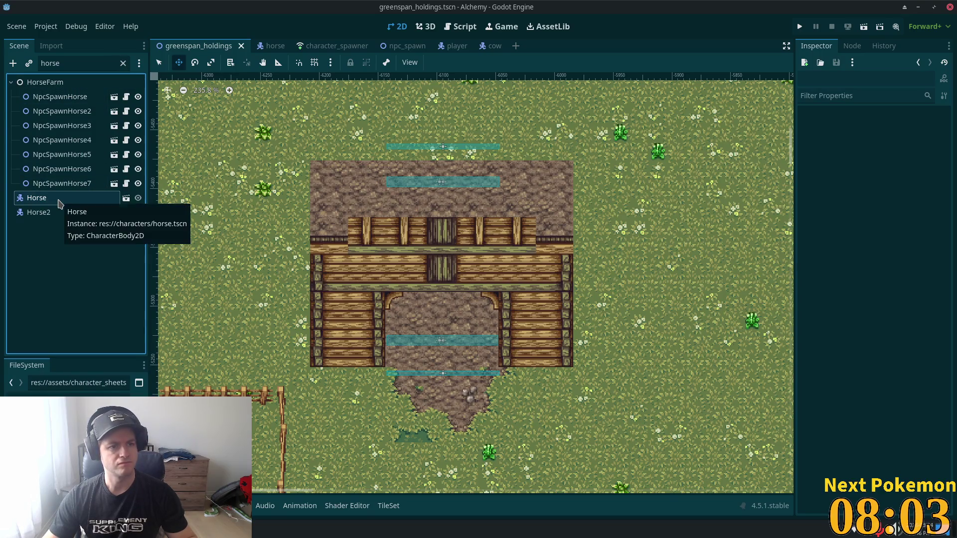
left_click(122, 63)
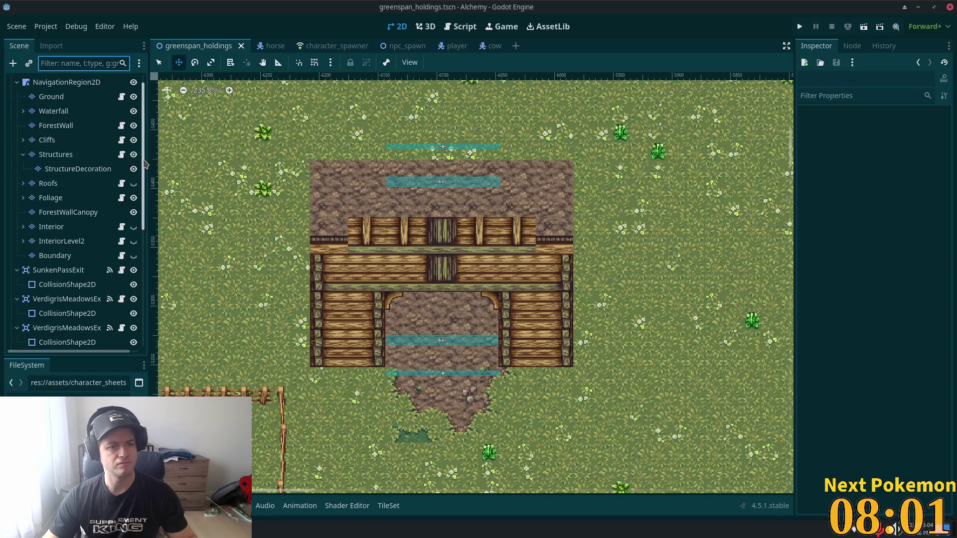
left_click_drag(144, 164, 146, 343)
Collapse HorseFarm and browse the Cliffs, Foliage and Interior groups
left_click(17, 223)
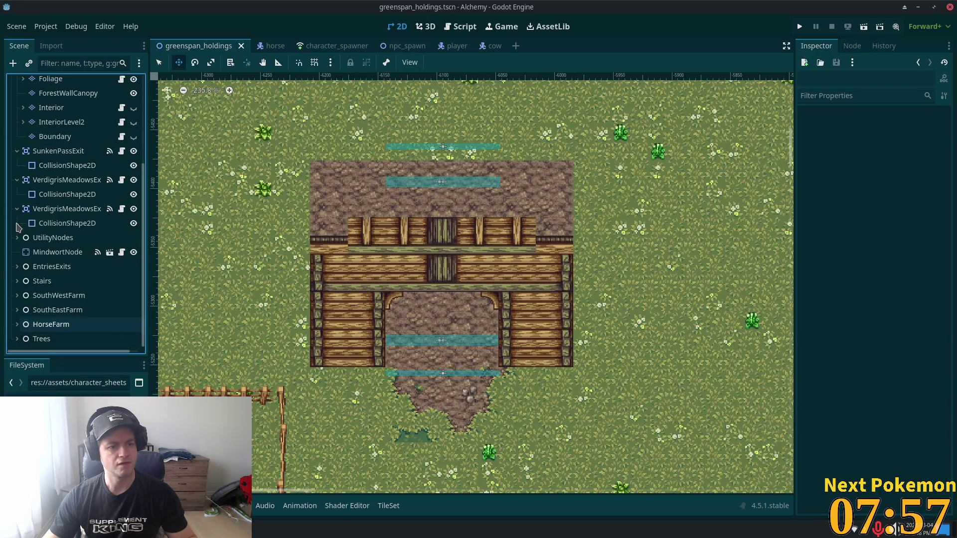
scroll(50, 319, "up", 5)
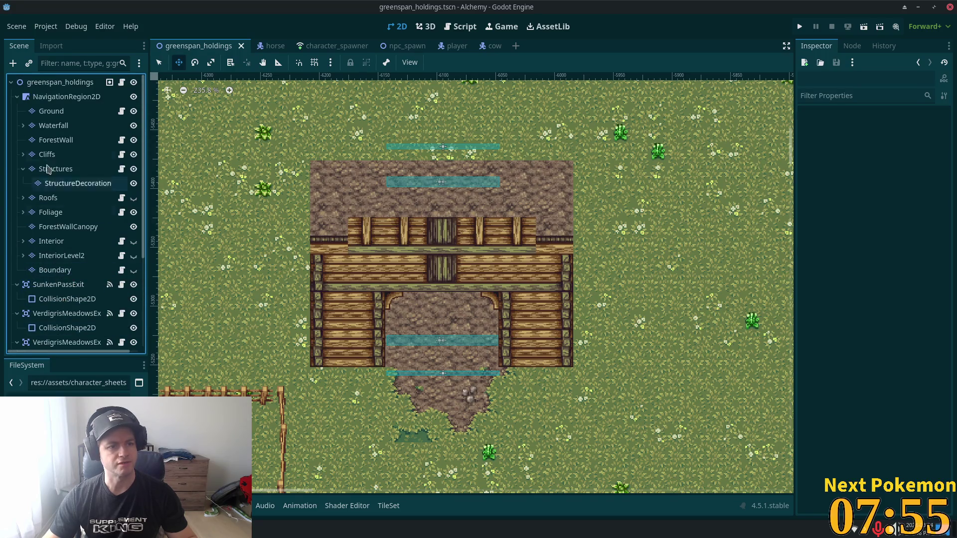
left_click(23, 155)
left_click(23, 155)
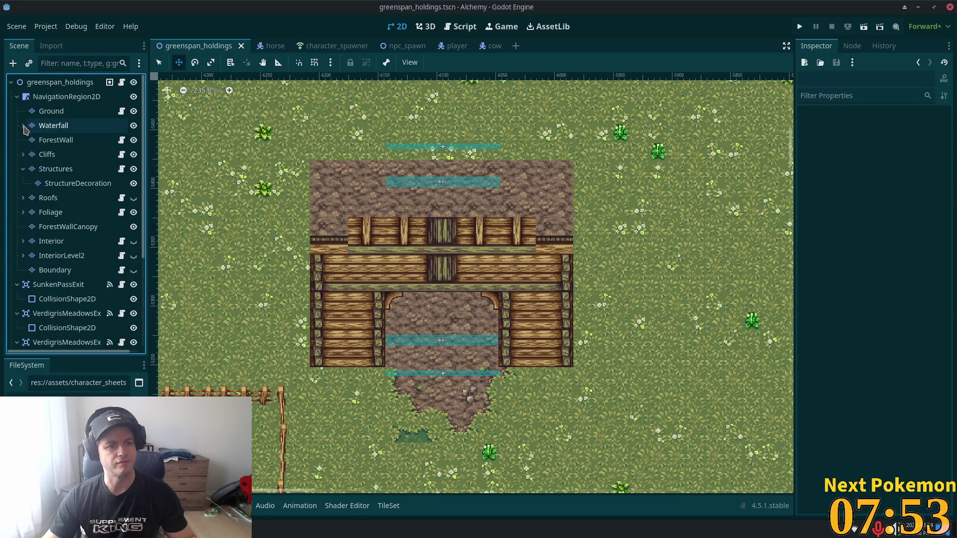
left_click(23, 212)
left_click(23, 213)
left_click(21, 230)
left_click(23, 241)
Move Horse and Horse2 together to the end of the scene tree
scroll(28, 249, "down", 2)
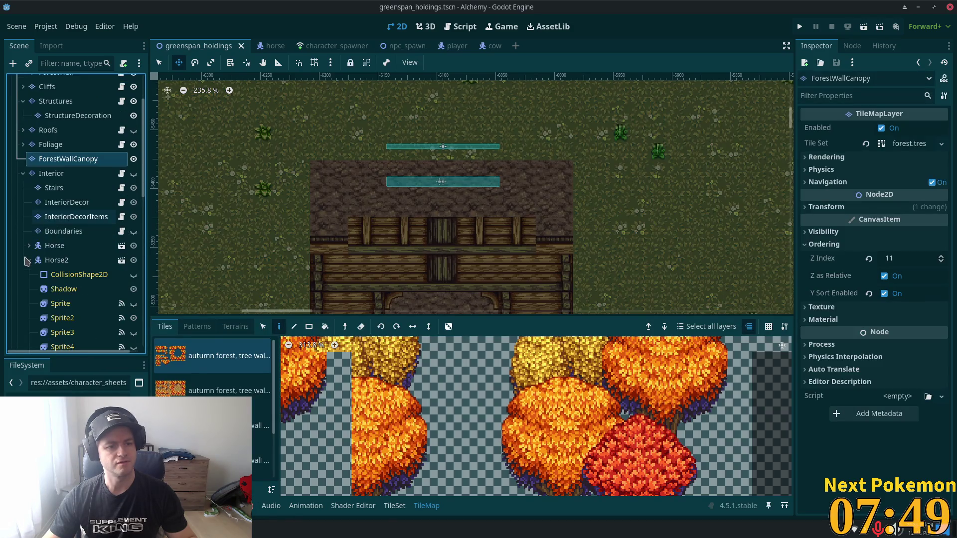
left_click(75, 274)
left_click(56, 259)
left_click(29, 259)
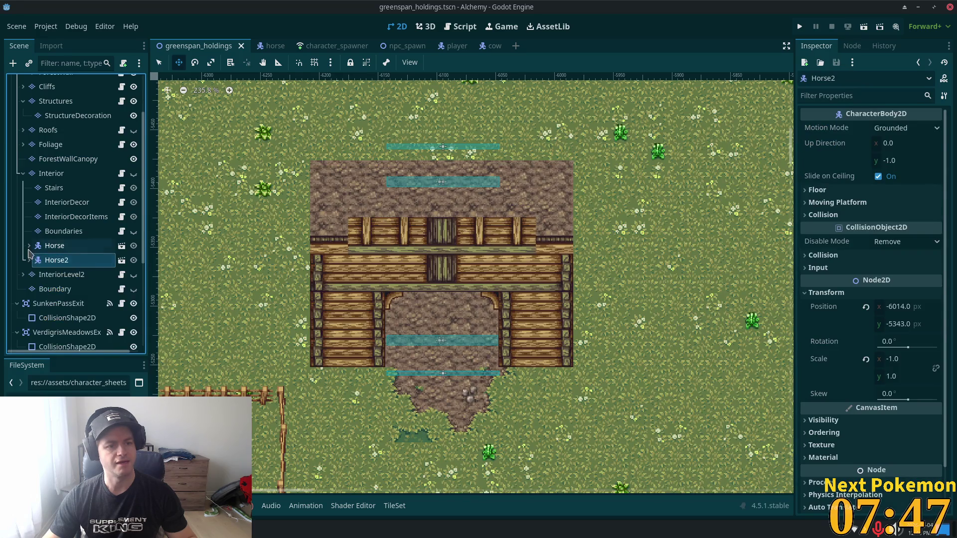
left_click(29, 245)
left_click(50, 245)
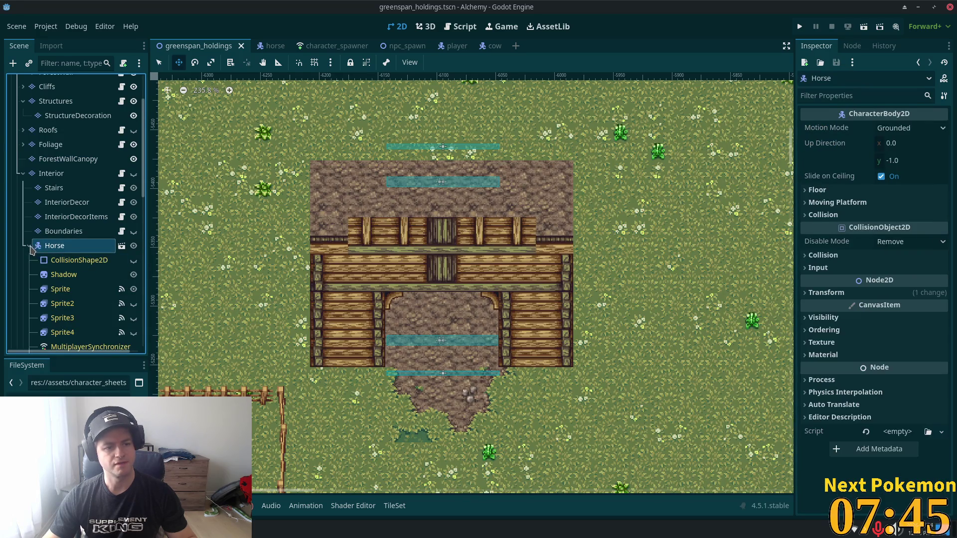
left_click(29, 245)
left_click(50, 260, "shift")
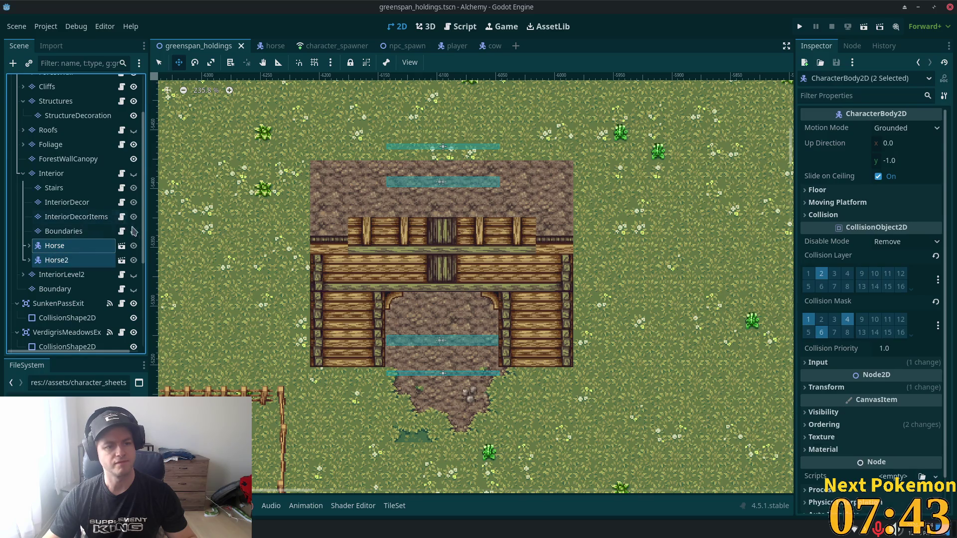
left_click_drag(62, 251, 44, 349)
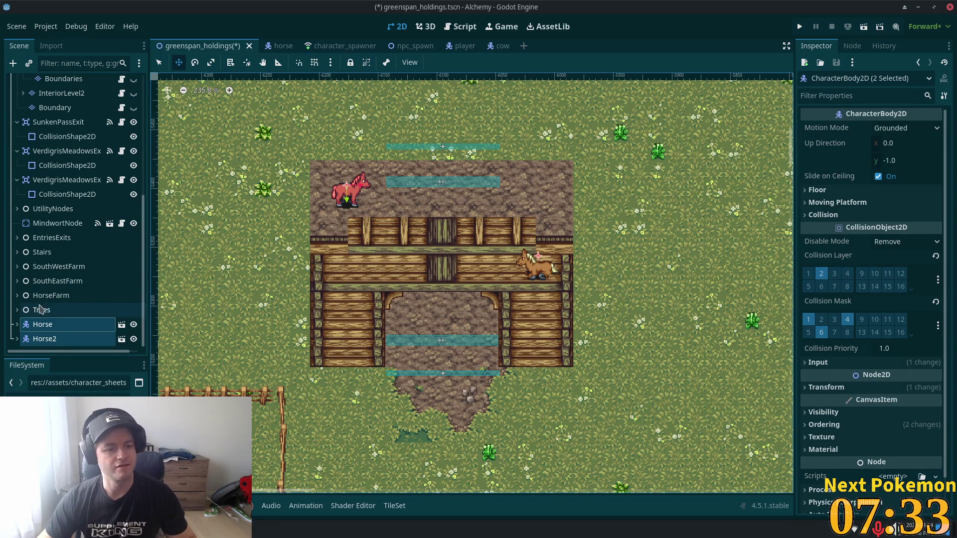
Select the Horse's MultiplayerSynchronizer child node
left_click(17, 325)
scroll(77, 270, "down", 5)
left_click(79, 188)
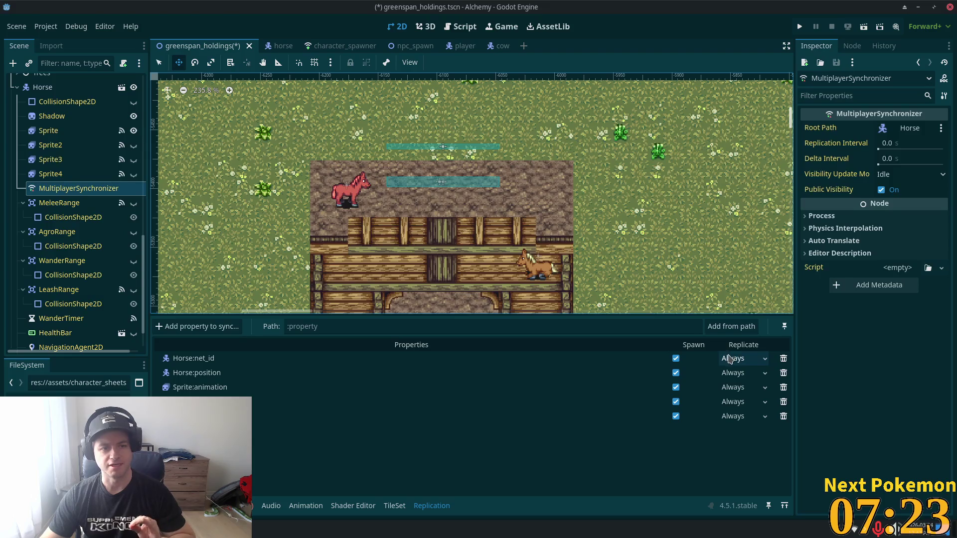
Attempt to rearrange the MultiplayerSynchronizer inside the Horse instance and dismiss the foreign-scene alert
right_click(56, 192)
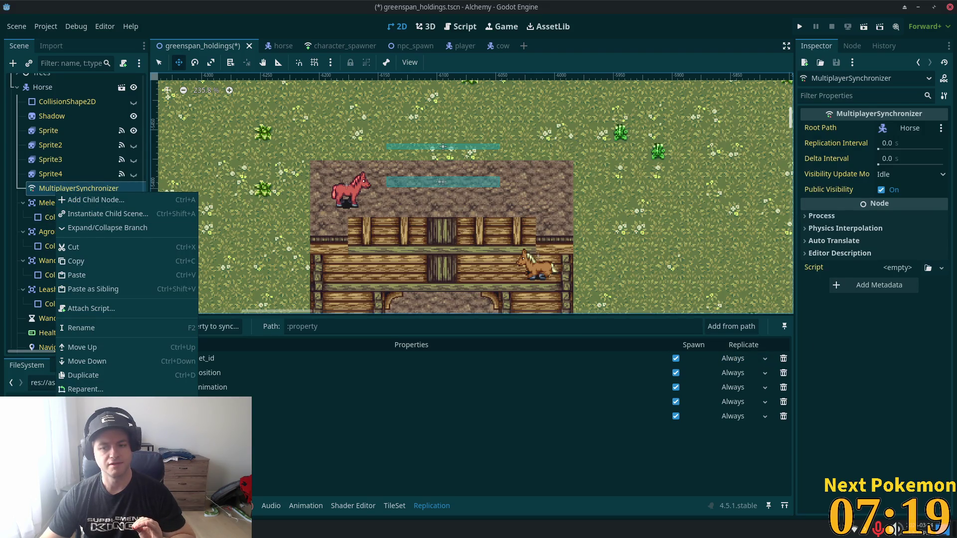
left_click(879, 400)
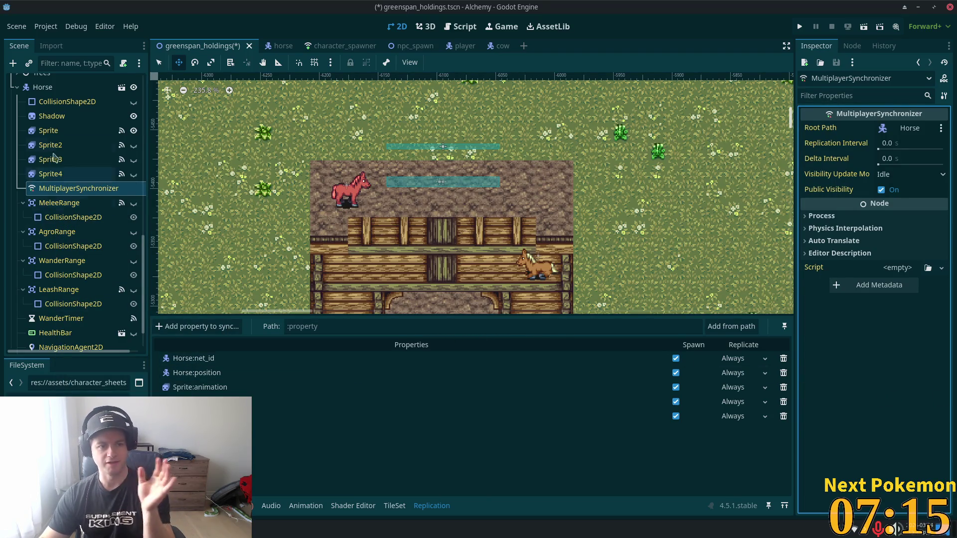
scroll(34, 219, "up", 3)
left_click(48, 241)
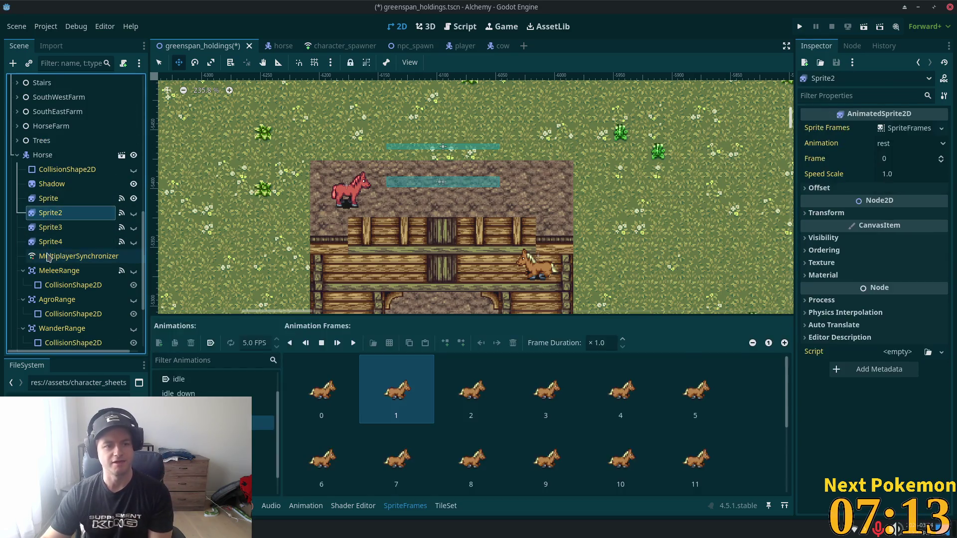
left_click_drag(49, 241, 48, 241)
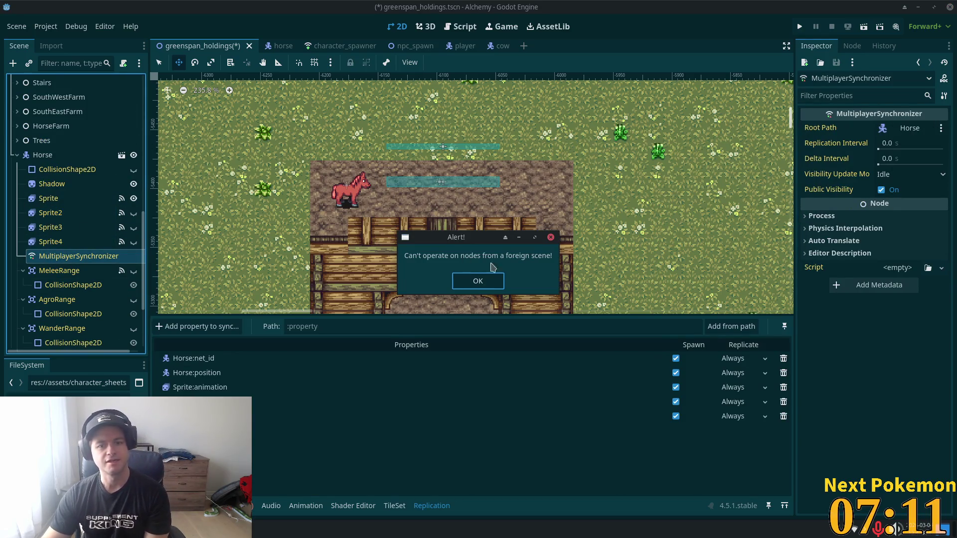
left_click(490, 281)
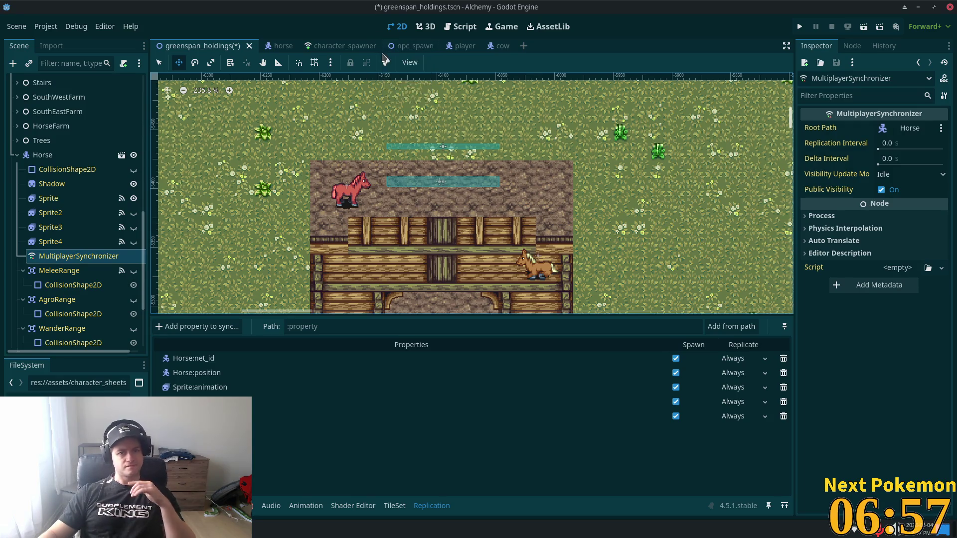
Open the horse scene, then reselect the MultiplayerSynchronizer in greenspan_holdings
left_click(277, 46)
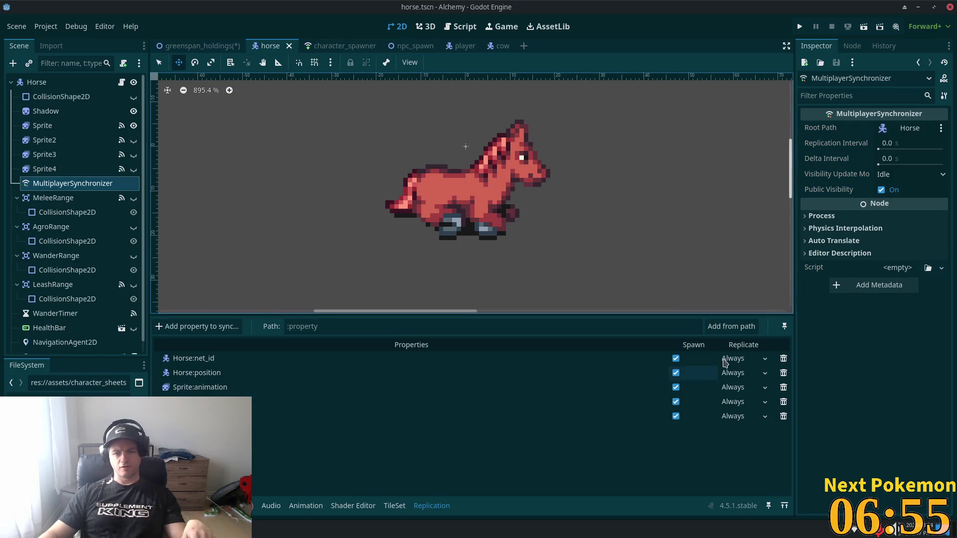
left_click(756, 359)
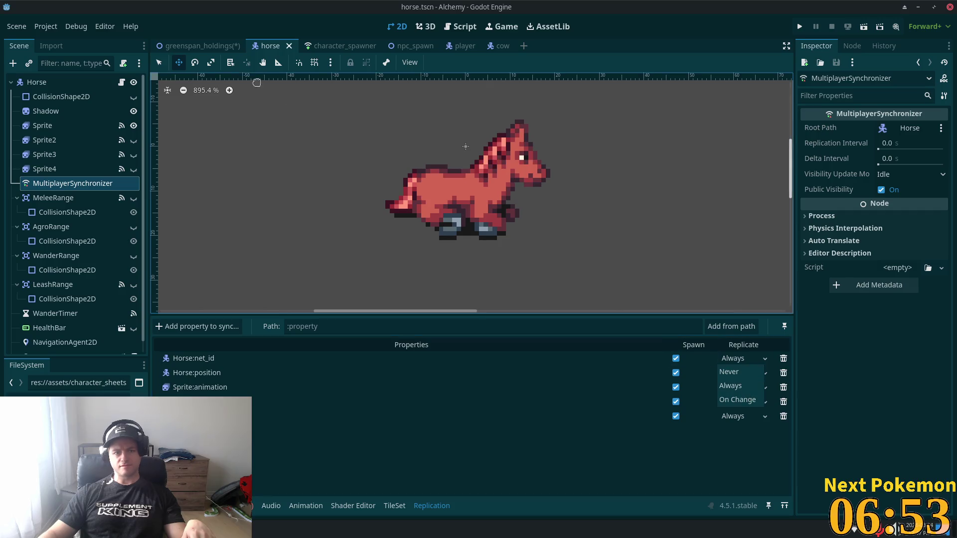
left_click(202, 46)
left_click(45, 212)
left_click(75, 255)
Set net_id, position, Sprite:animation and the other two properties to replicate On Change
left_click(754, 360)
left_click(738, 403)
left_click(747, 373)
left_click(740, 417)
left_click(742, 387)
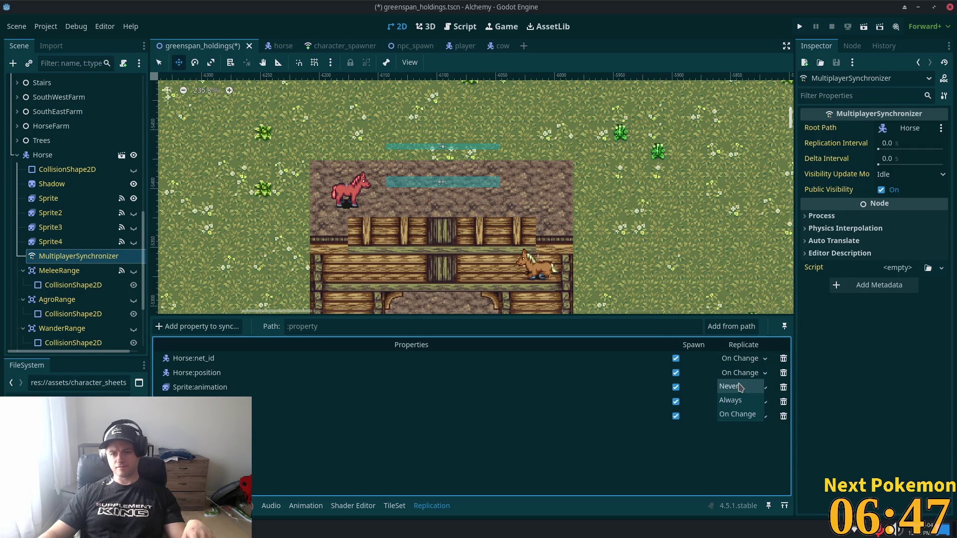
left_click(739, 399)
left_click(738, 387)
left_click(739, 428)
left_click(740, 402)
left_click(740, 443)
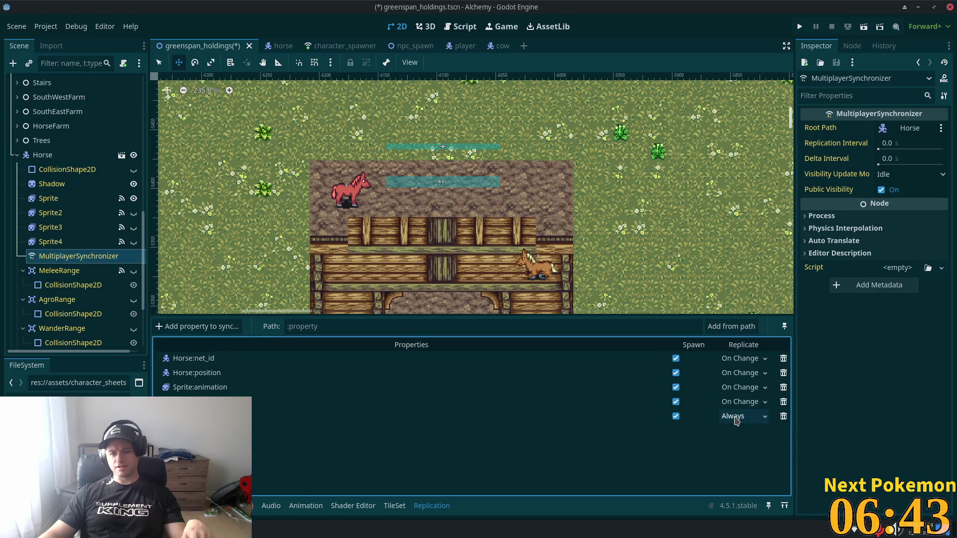
left_click(736, 418)
left_click(740, 458)
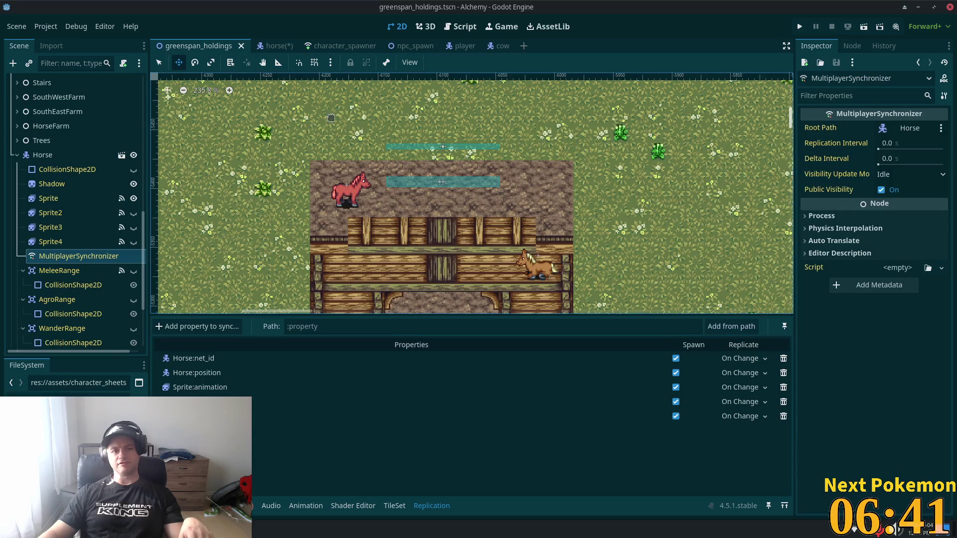
Save the horse scene, then select Horse back in greenspan_holdings
left_click(273, 45)
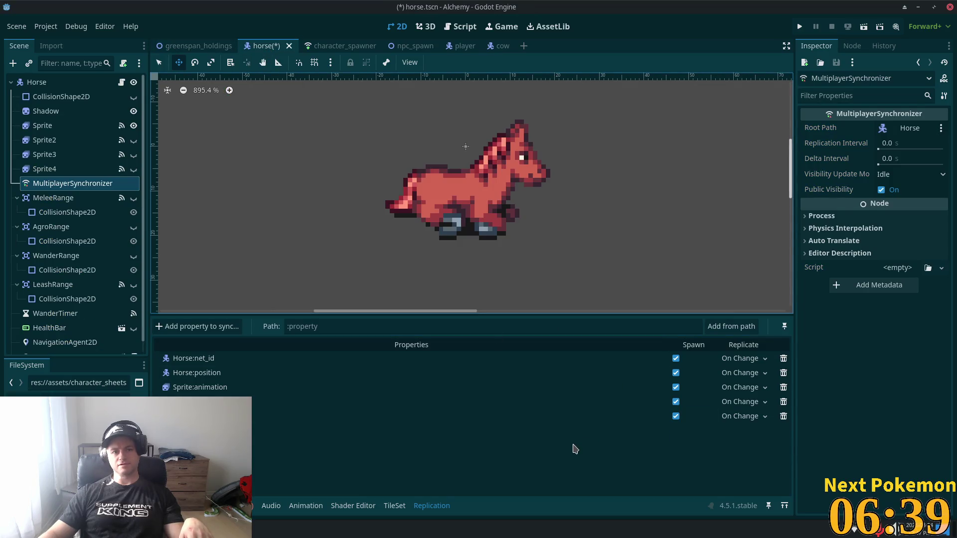
key("ctrl+s")
left_click(50, 184)
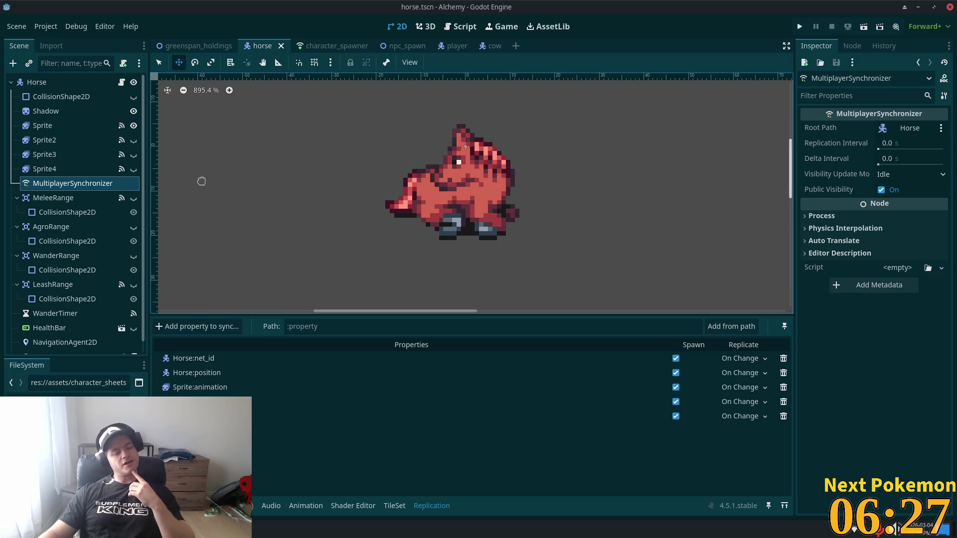
left_click(203, 45)
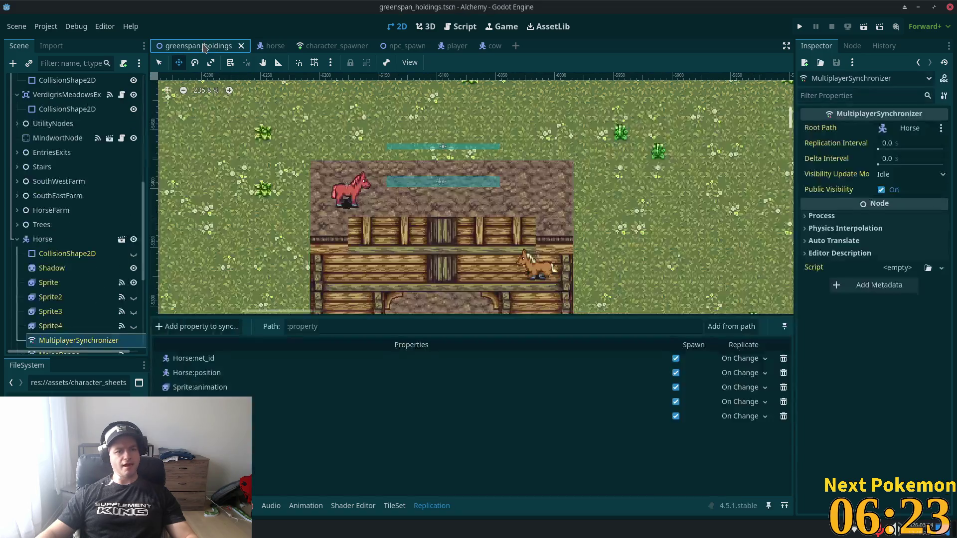
scroll(82, 197, "down", 3)
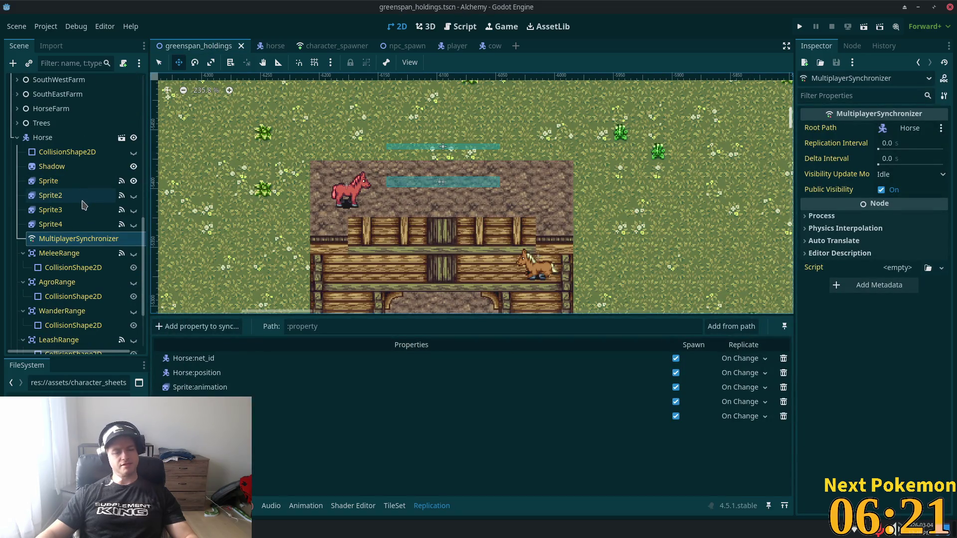
left_click(78, 139)
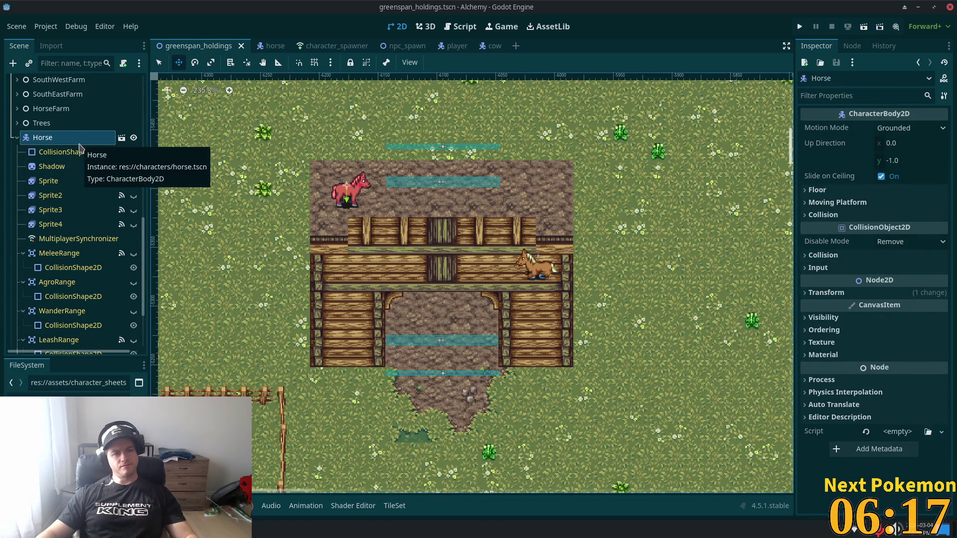
Attach a new script res://characters/horse_inactive.gd to the Horse node
left_click(123, 63)
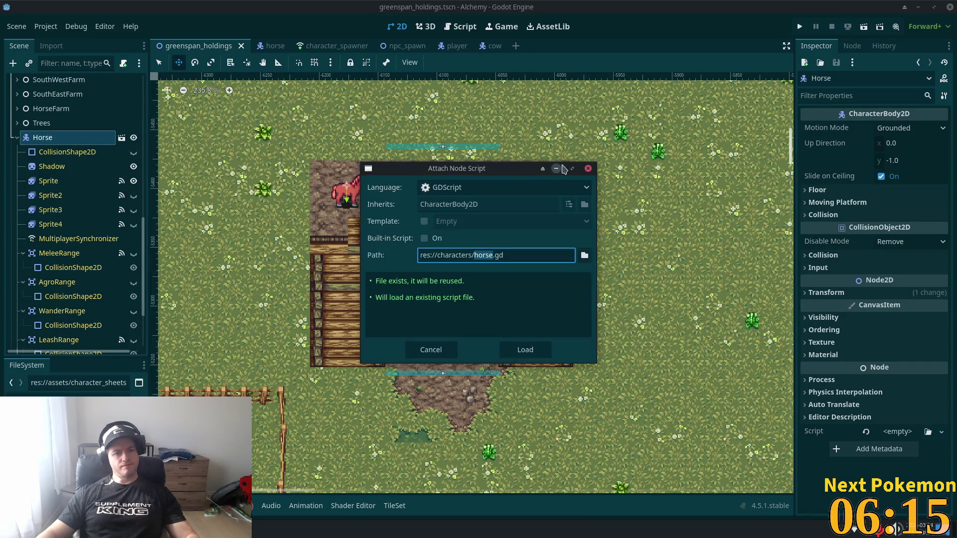
type("dummy_")
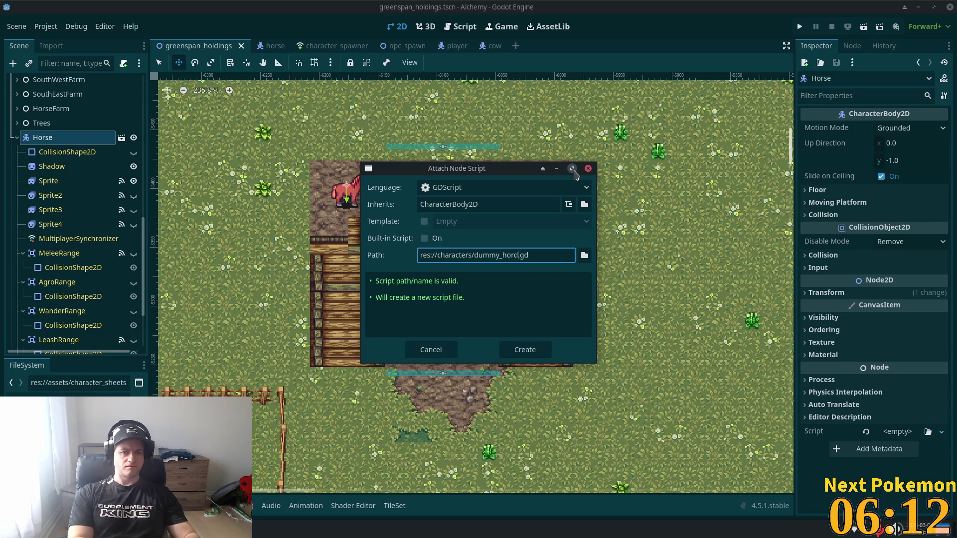
key("BackSpace")
type("se")
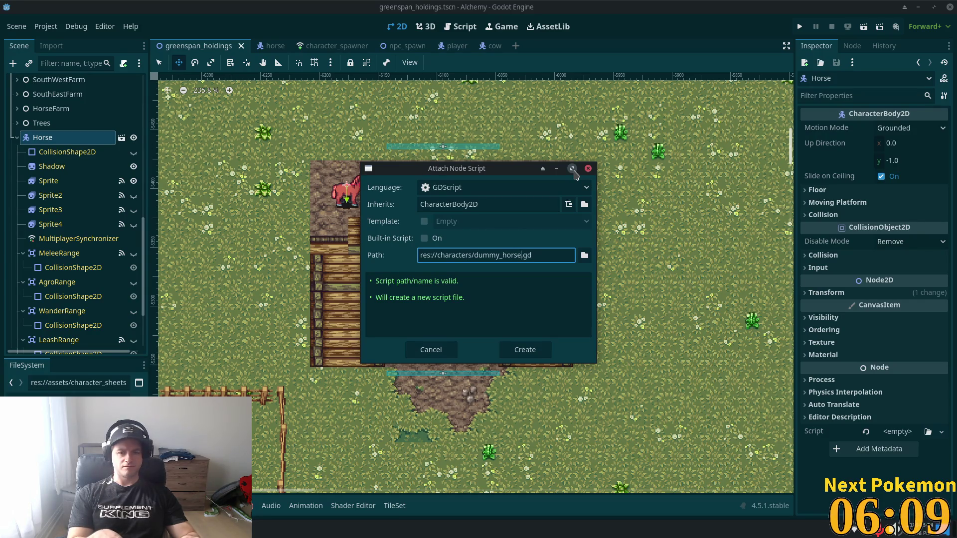
key("ctrl+shift+Left")
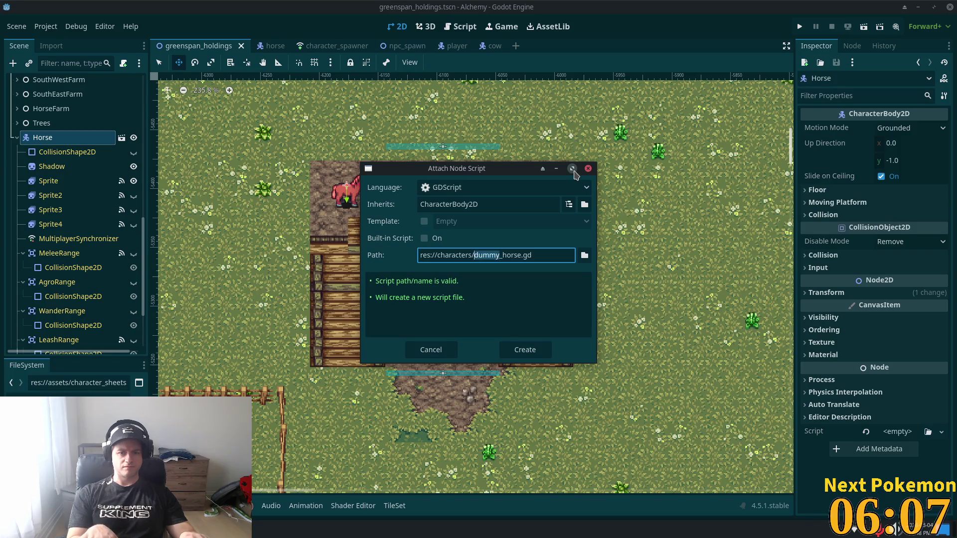
key("Delete")
key("Delete")
key("Delete")
type("horse_inactive")
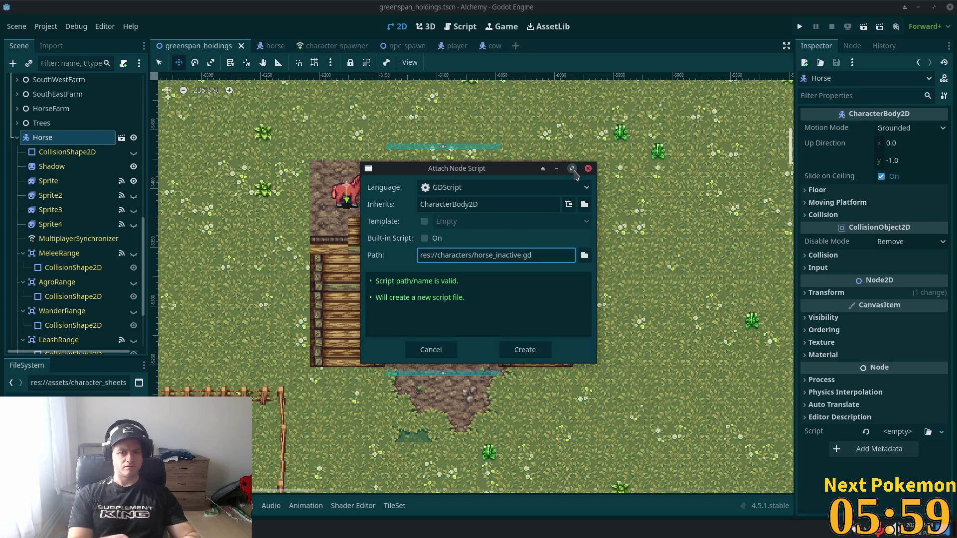
key("Return")
left_click(358, 124)
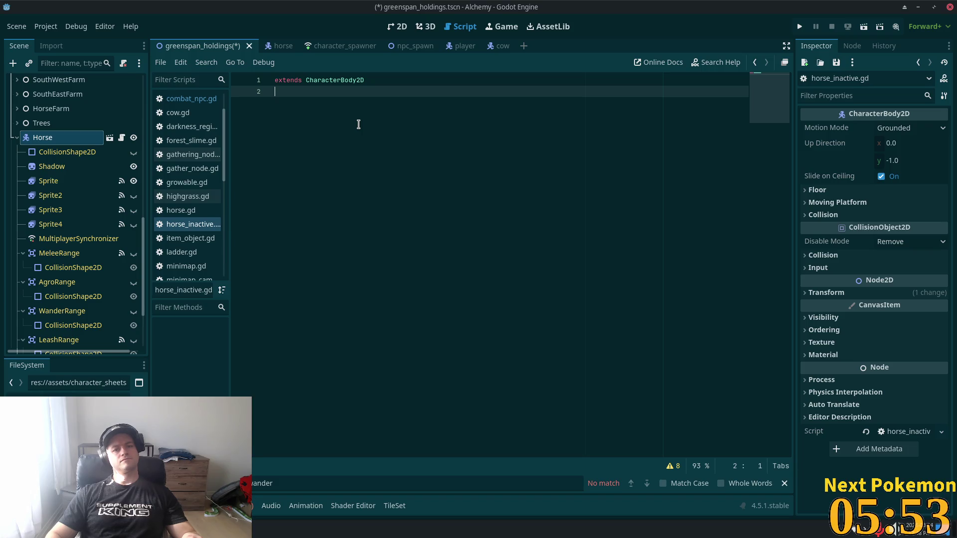
Add a _ready() function to horse_inactive.gd
key("Return")
type("func ")
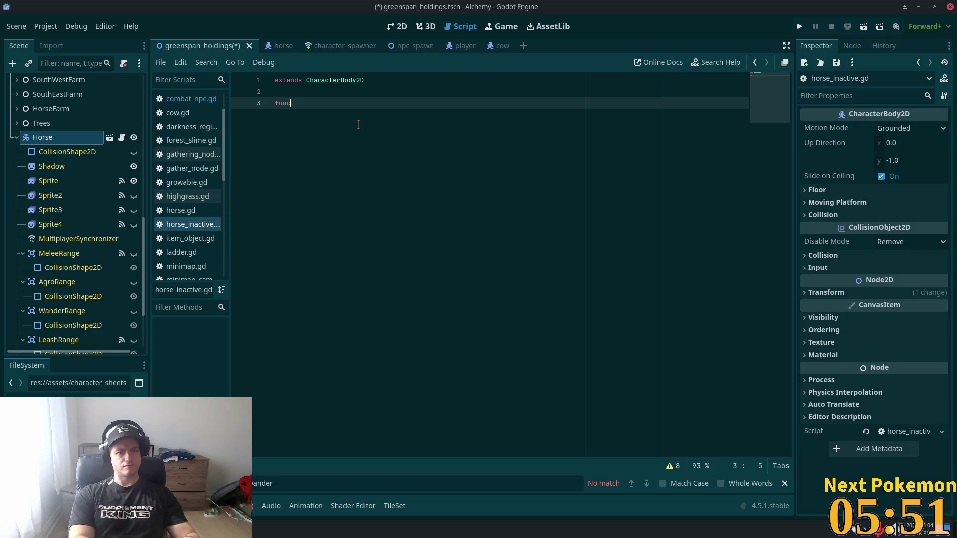
type("_rea")
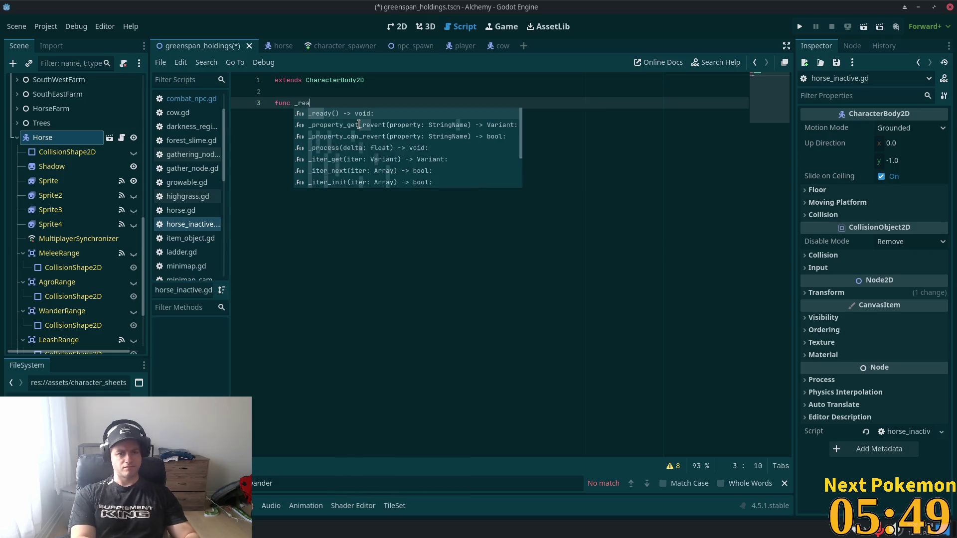
key("Return")
key("Return")
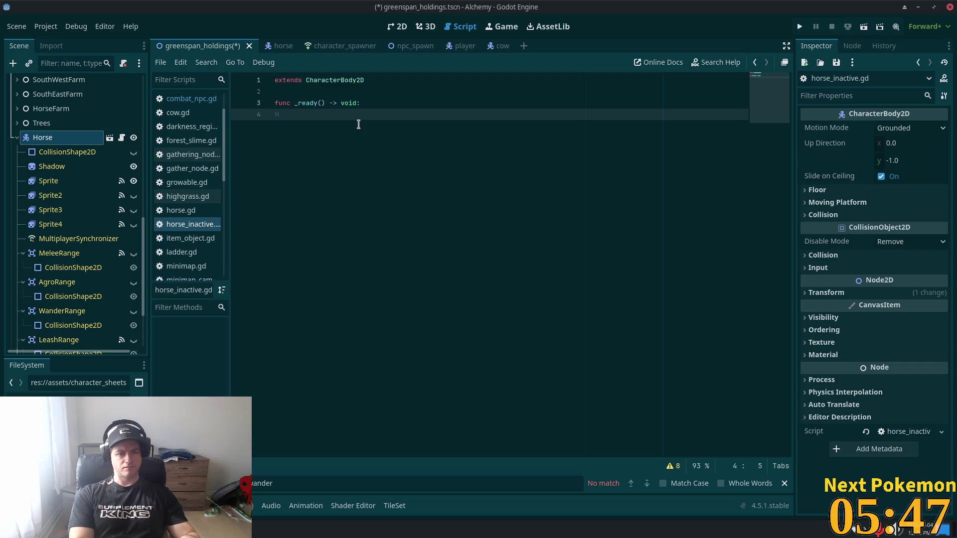
left_click(384, 88)
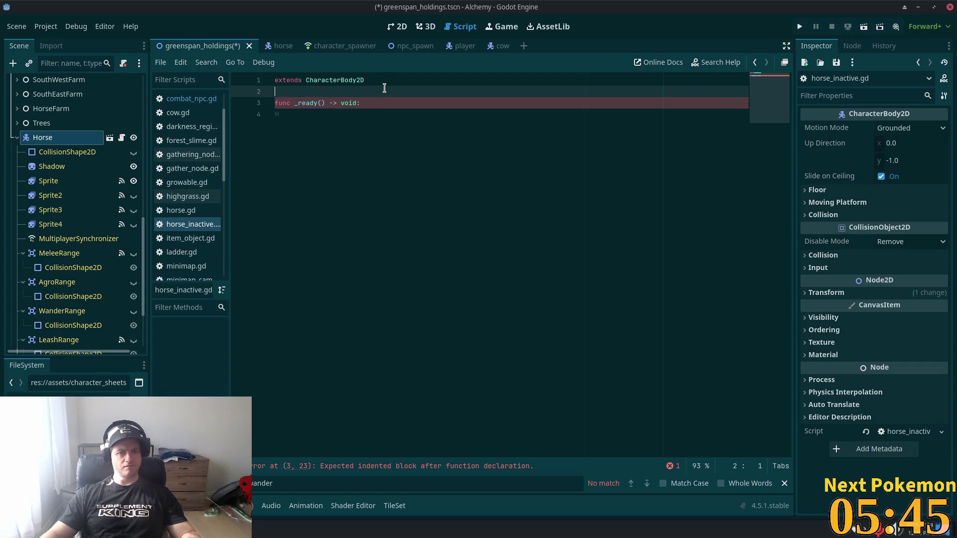
key("Return")
key("Return")
key("Up")
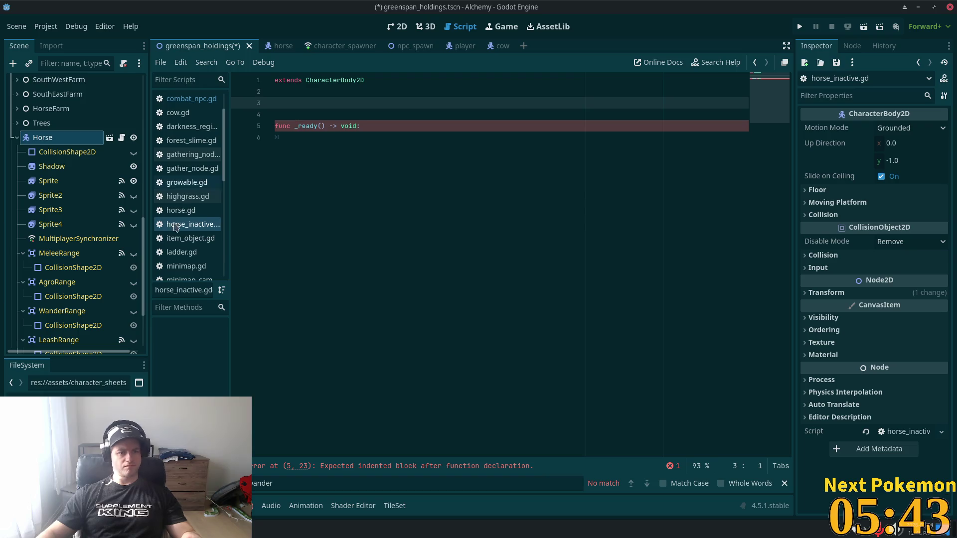
left_click_drag(70, 241, 288, 103)
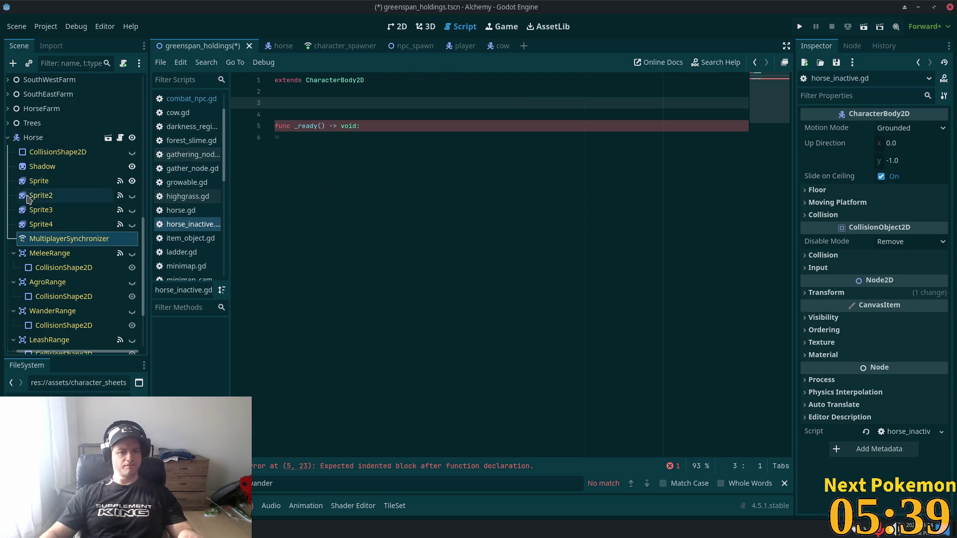
mouse_move(69, 239)
left_mouse_down()
mouse_move(75, 219)
mouse_move(297, 103)
left_mouse_up()
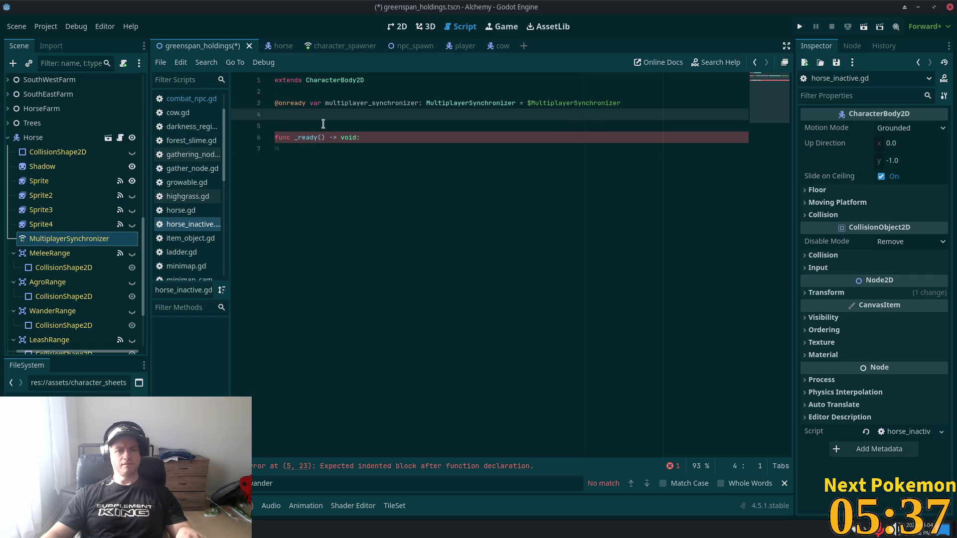
key("Delete")
Call multiplayer_synchronizer.queue_free() inside _ready() and save the script
left_click(375, 157)
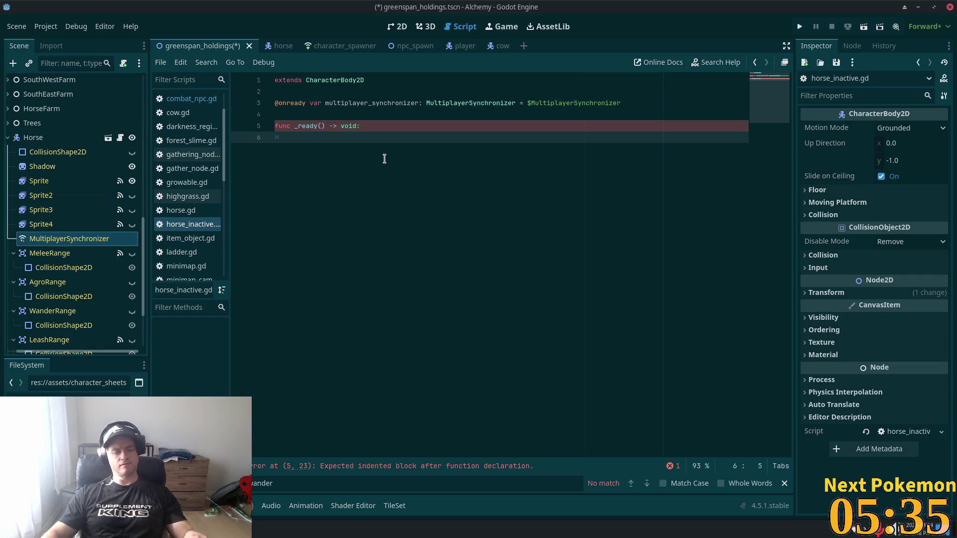
type("mult")
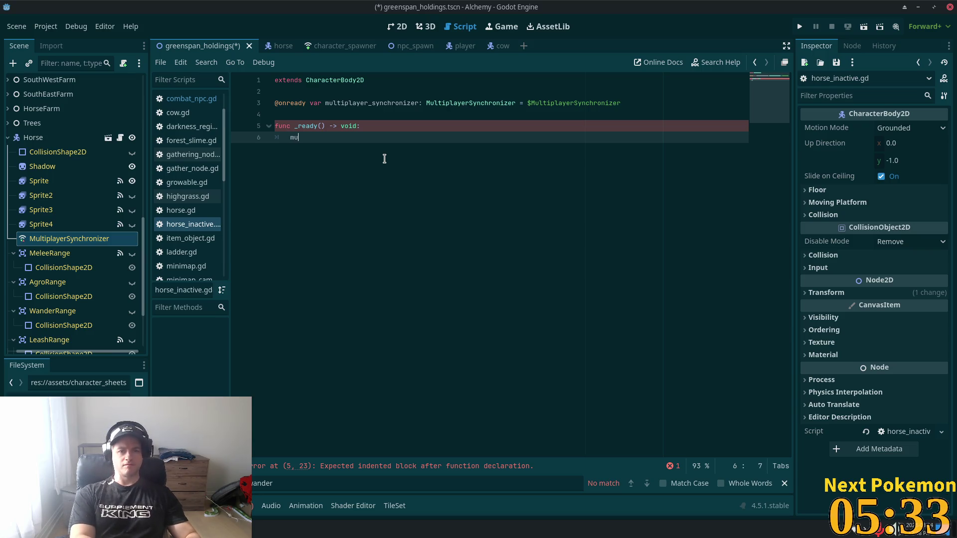
key("Return")
type(".queue")
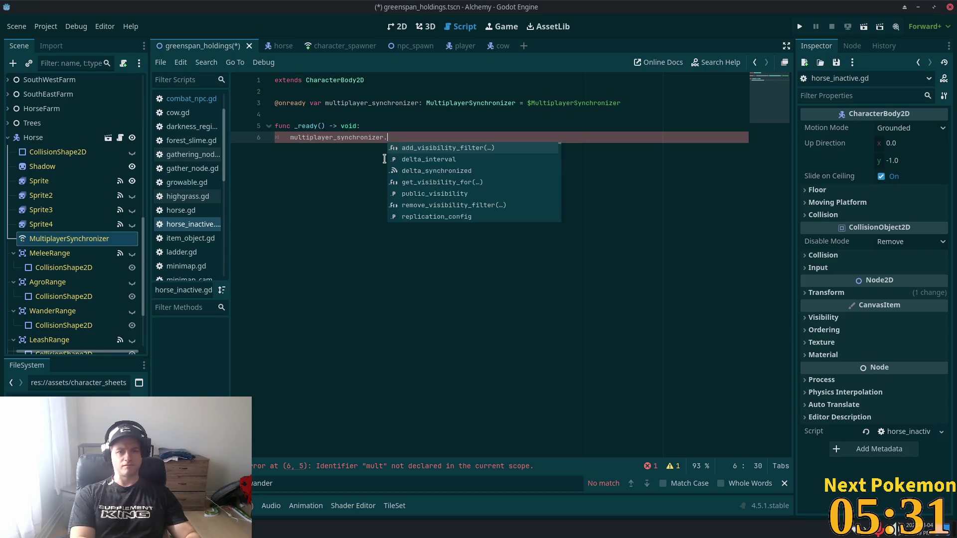
key("Return")
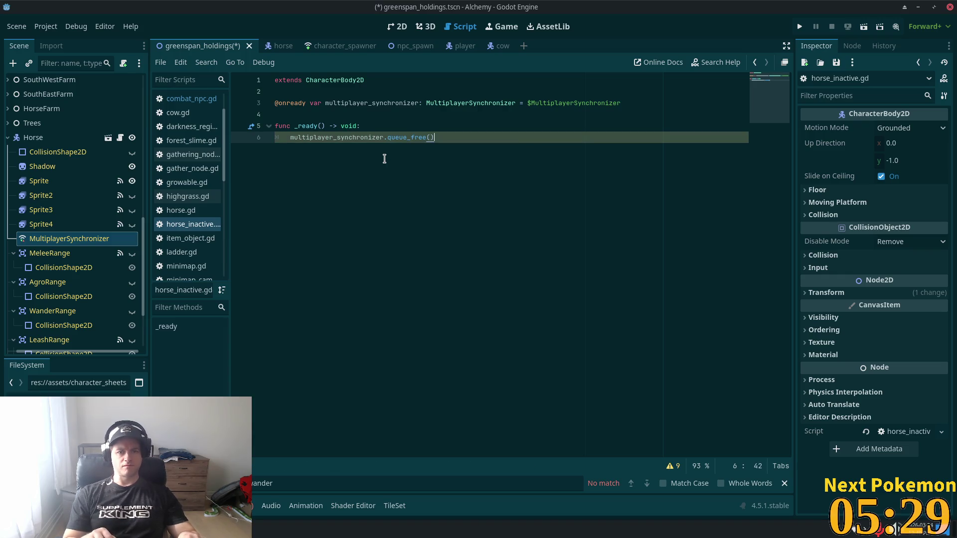
key("ctrl+s")
key("Return")
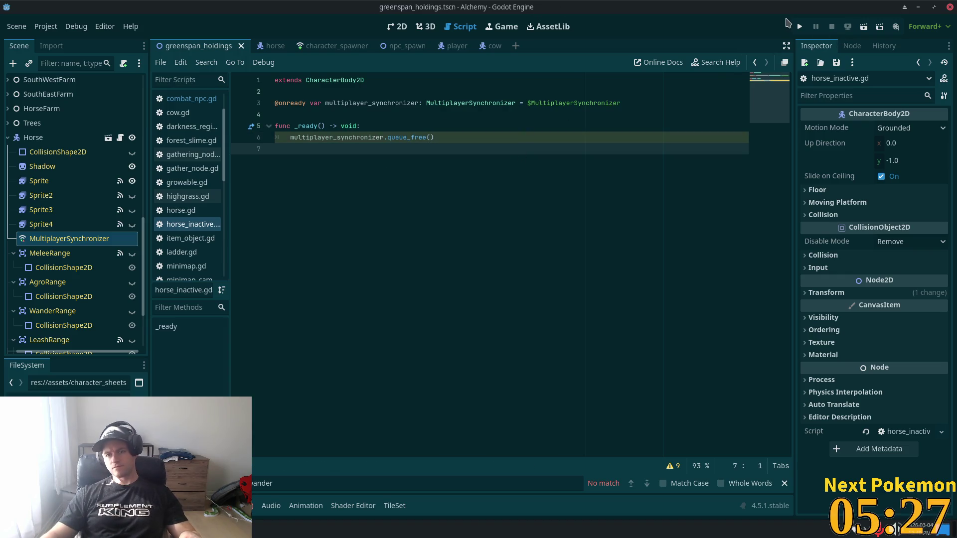
left_click(799, 28)
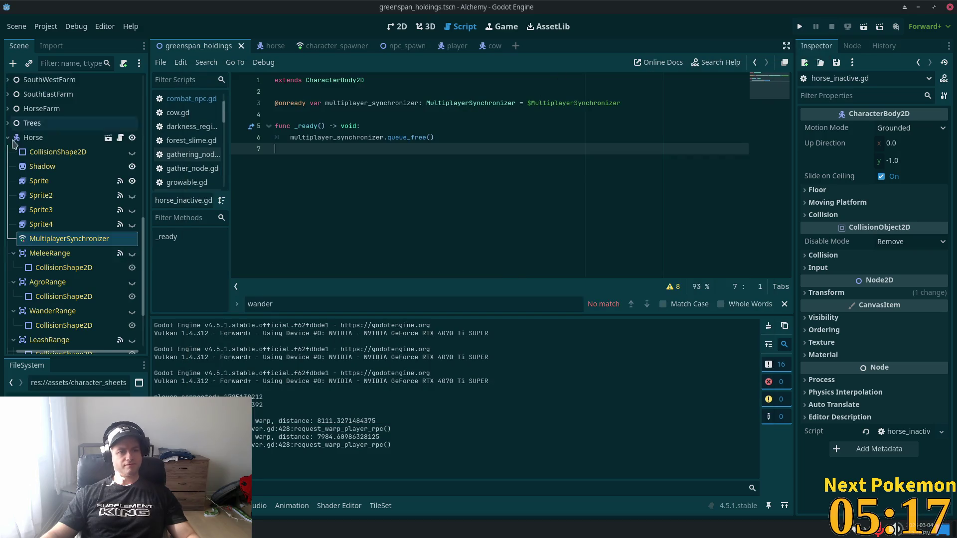
Stop the game and load the existing horse_inactive.gd script onto Horse2
left_click(8, 140)
left_click(35, 339)
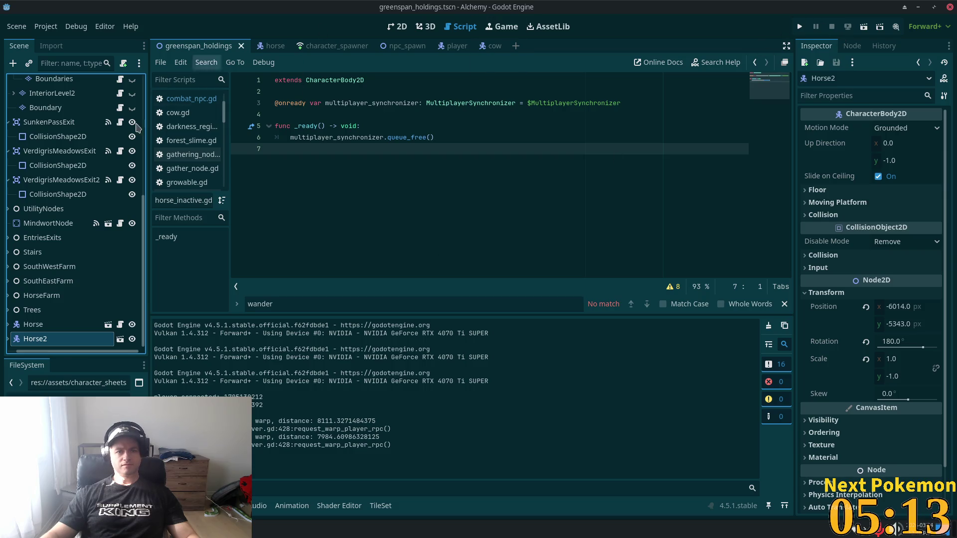
left_click(123, 64)
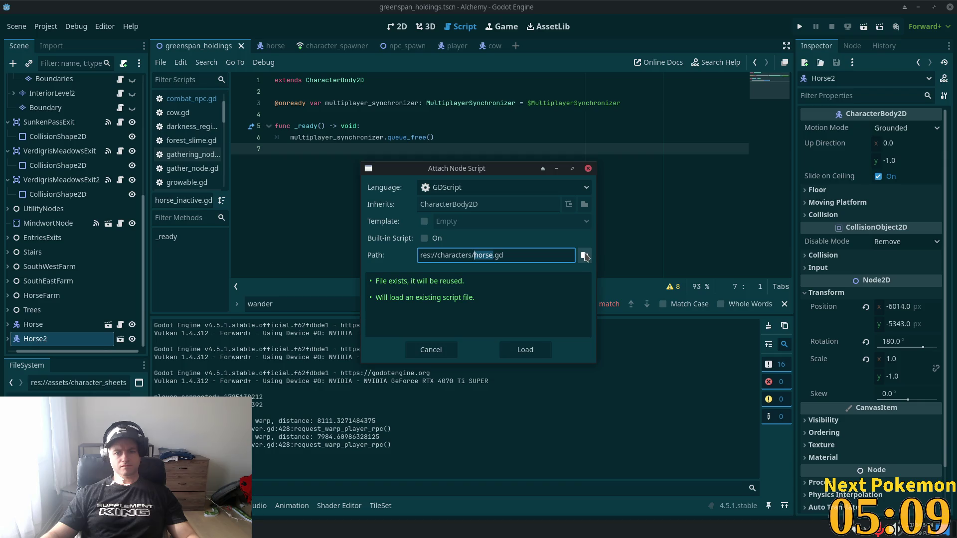
key("Right")
type("_fr")
type("e")
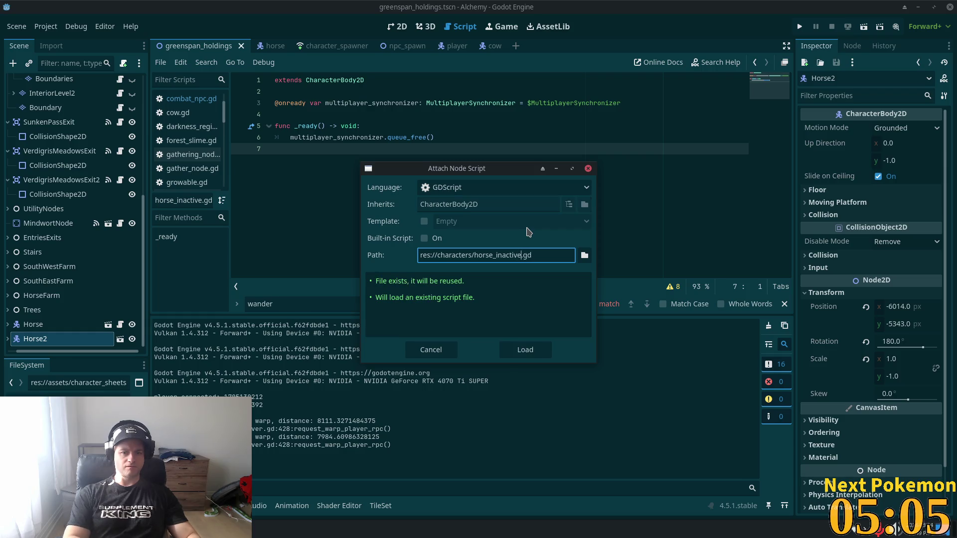
key("Return")
left_click(800, 27)
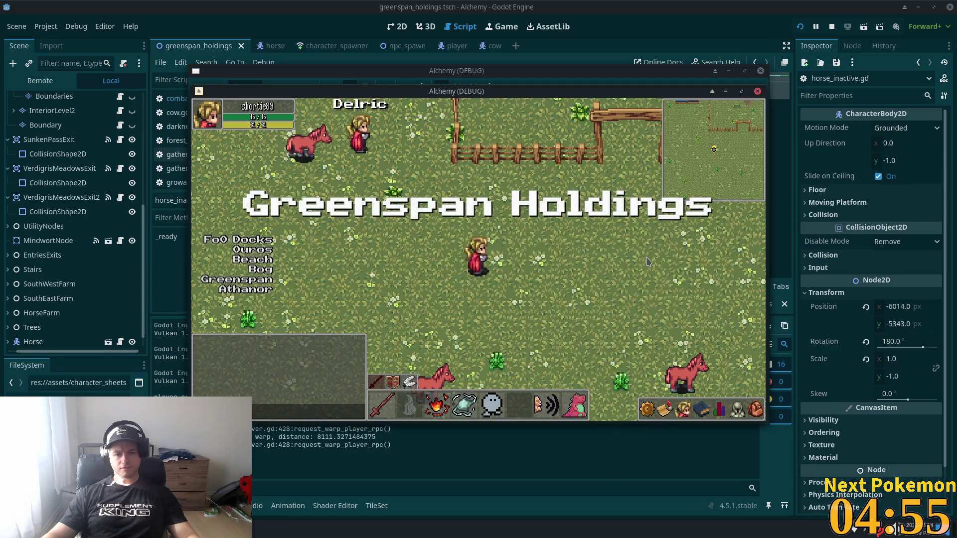
Walk the player north into the barn, diagonally inside, then south back out
key("w")
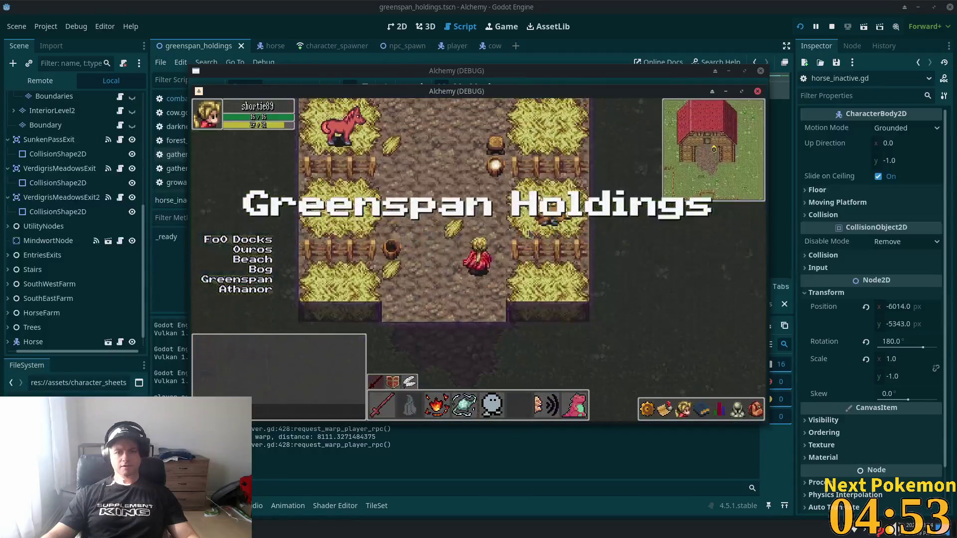
key("w")
key("a")
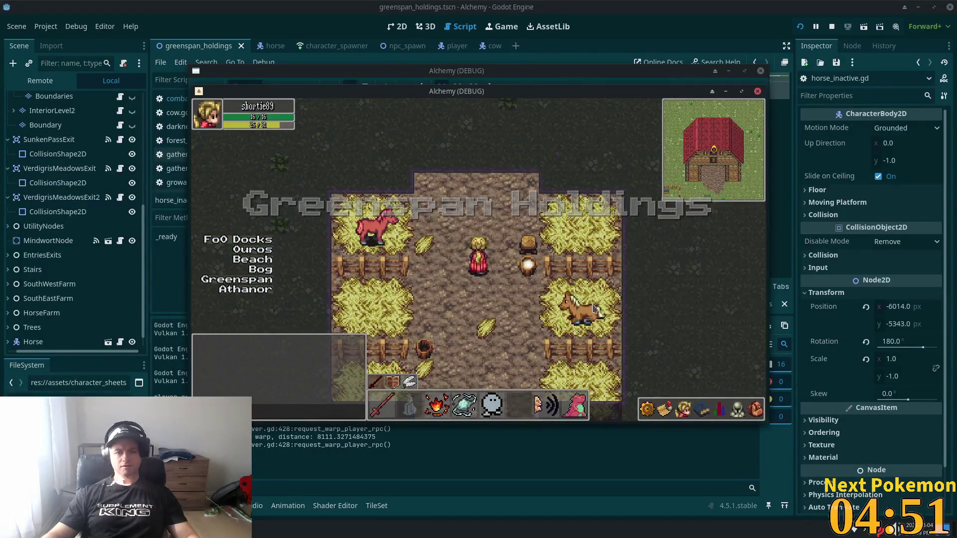
key("s")
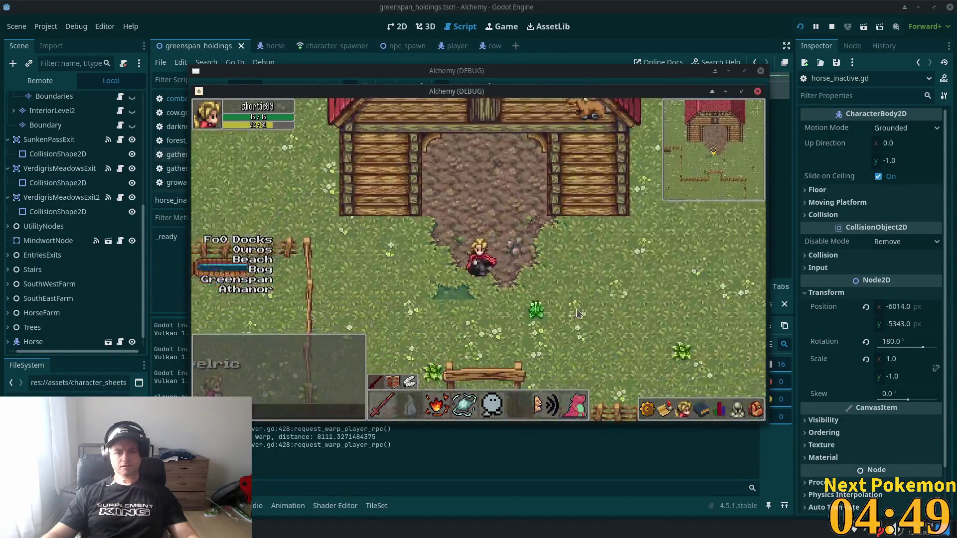
Walk the player in and out of the barn door to check the horses' layering
key("w")
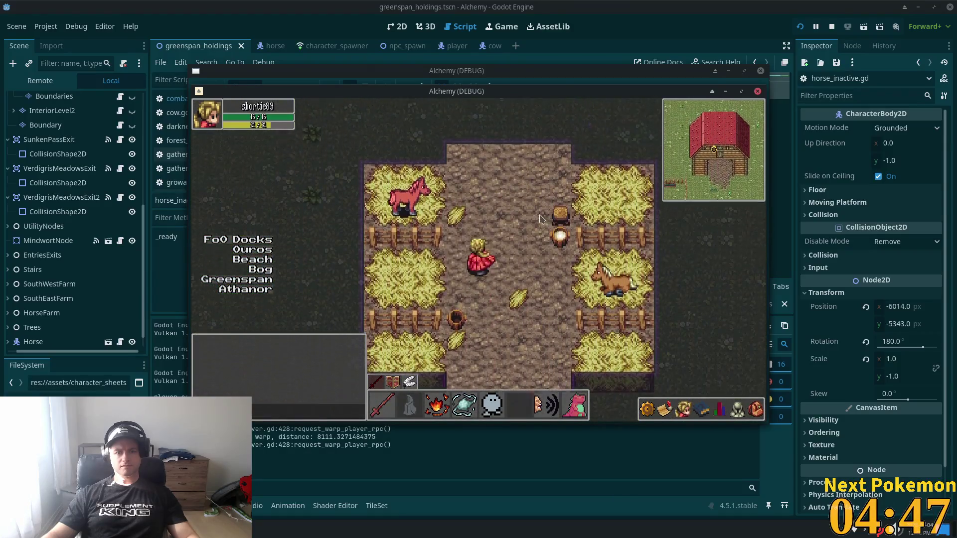
key("s")
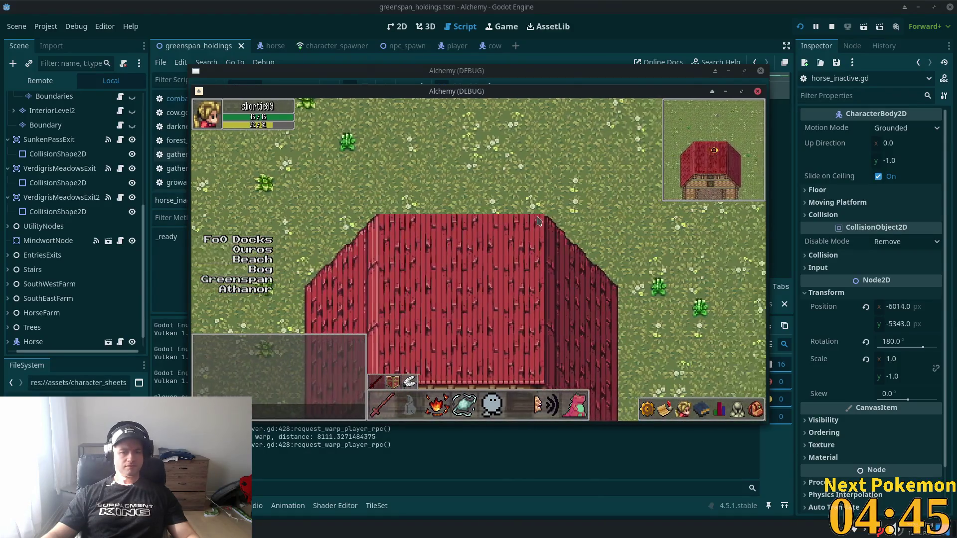
key("d")
key("s")
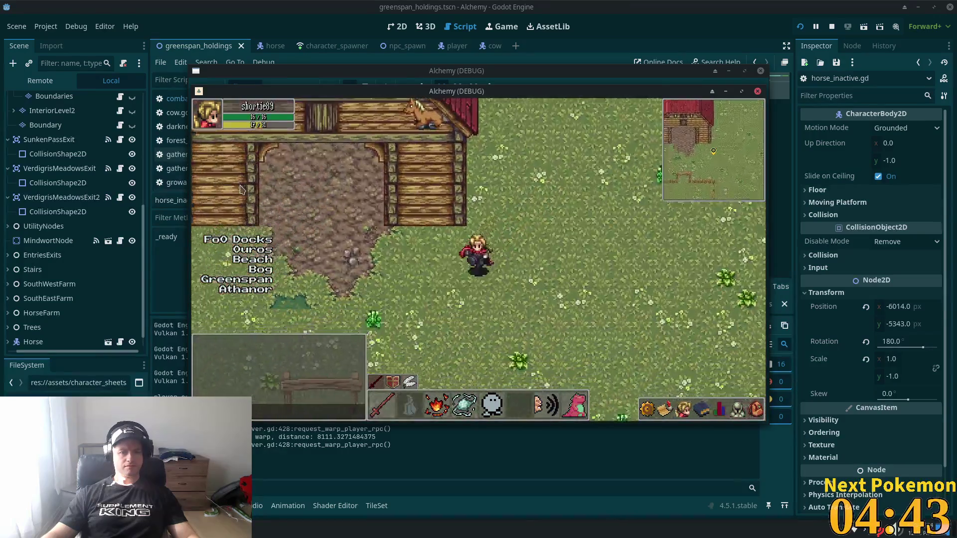
key("a")
key("w")
key("s")
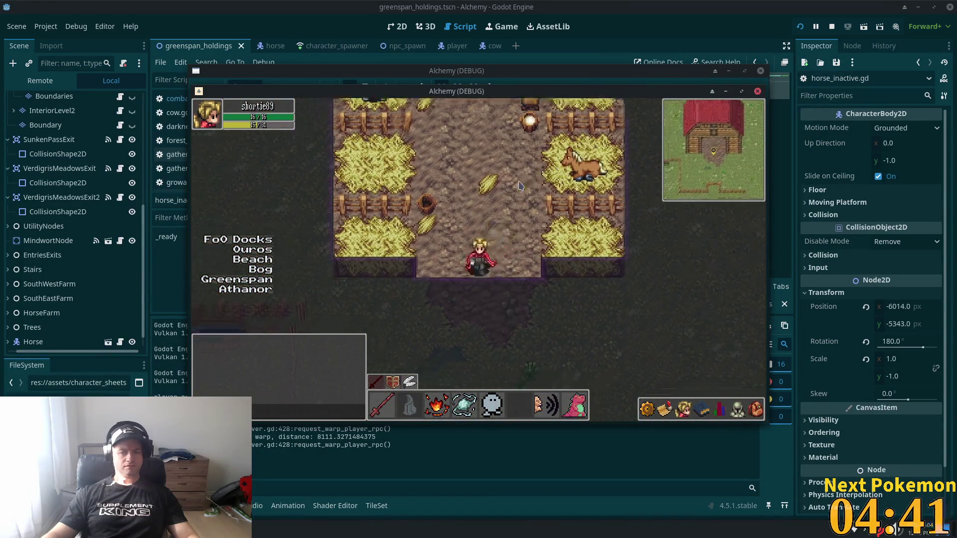
Back in the editor, expand Horse2's Visibility and Ordering properties to check its Z Index
left_click(57, 297)
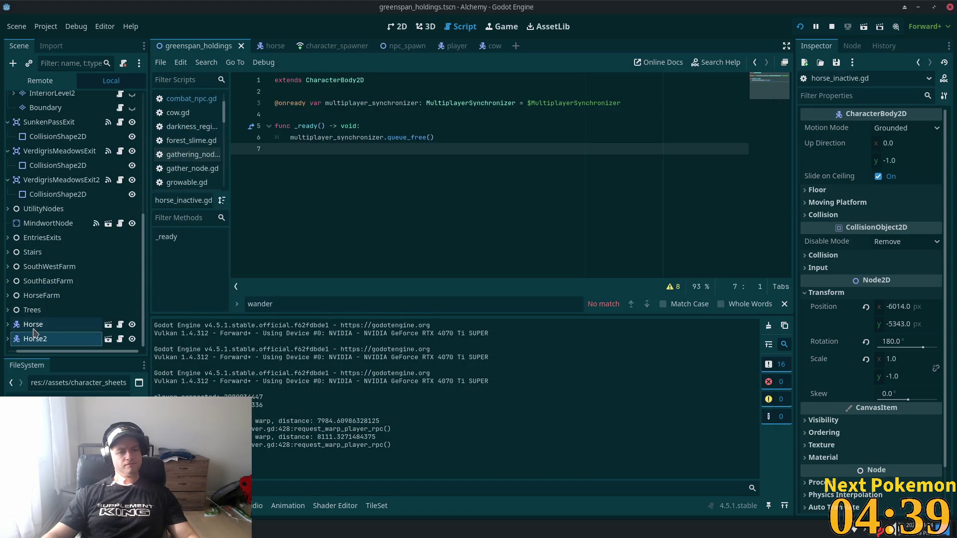
scroll(848, 379, "down", 2)
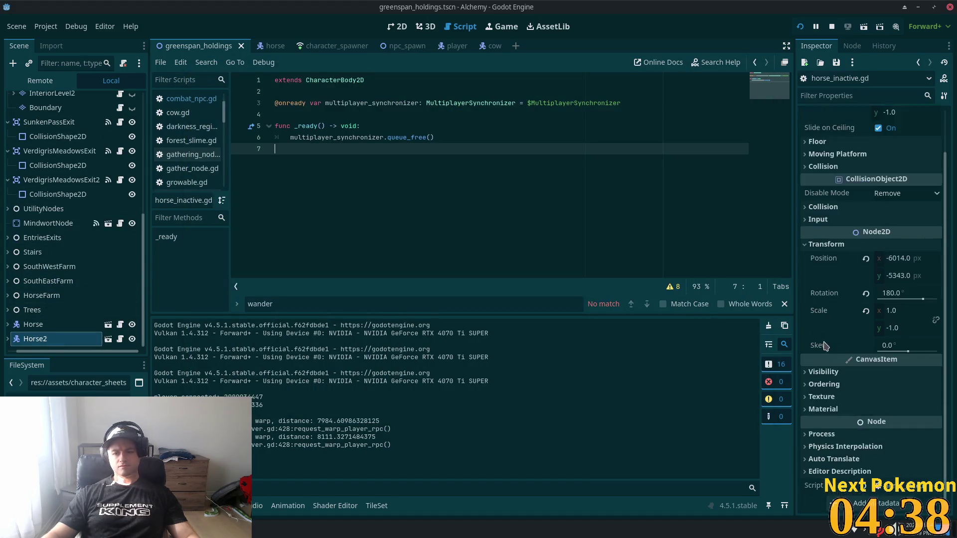
left_click(825, 372)
left_click(823, 372)
left_click(824, 385)
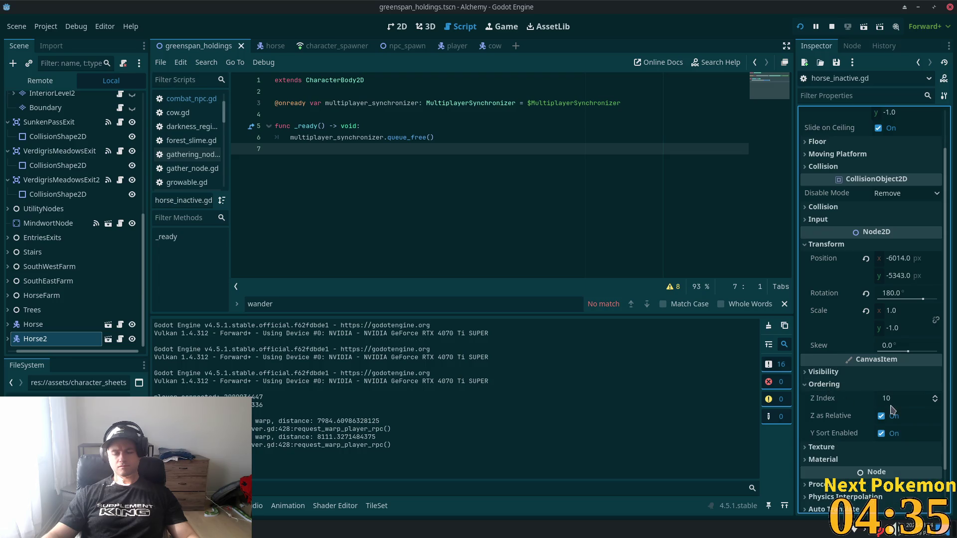
Multi-select Horse and Horse2 and inspect their shared Collision Priority value
left_click(35, 324, "ctrl")
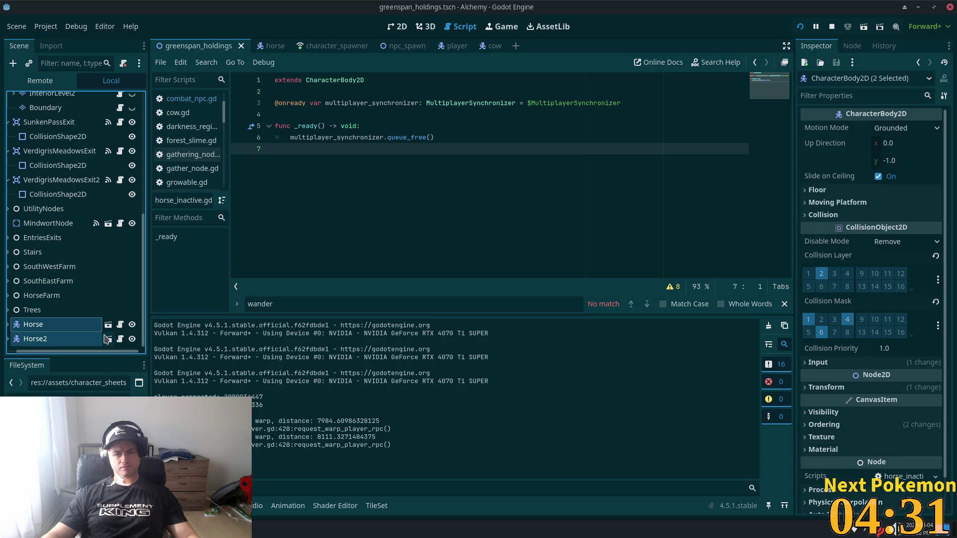
double_click(49, 328)
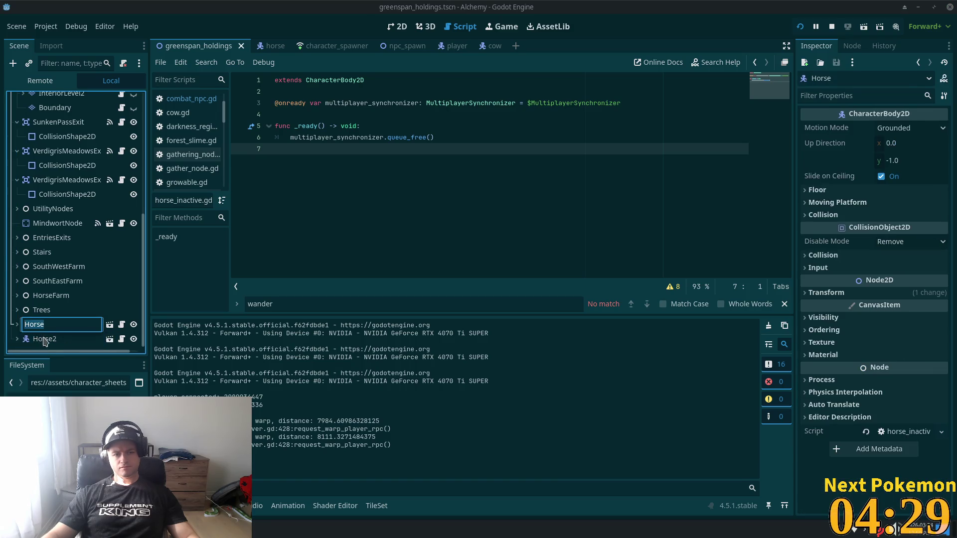
key("Escape")
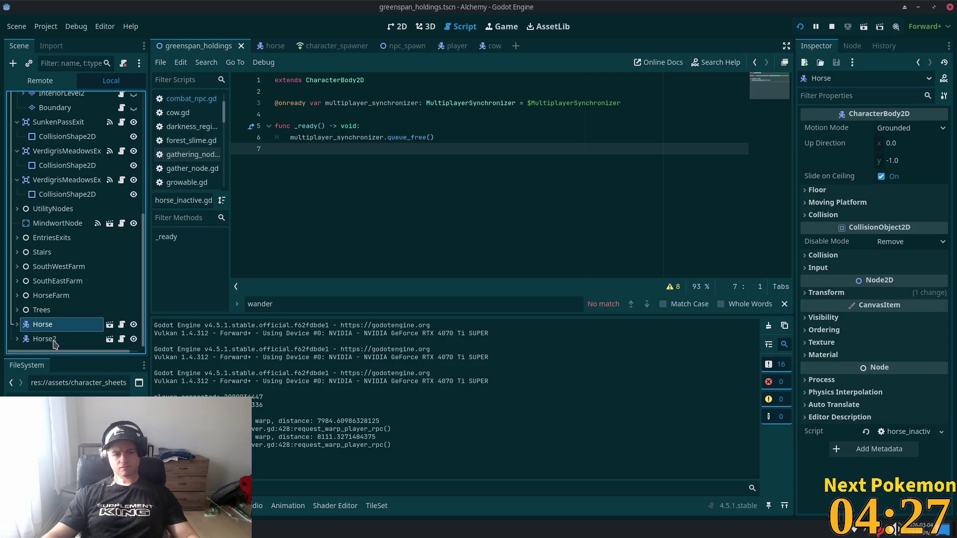
left_click(54, 340, "shift")
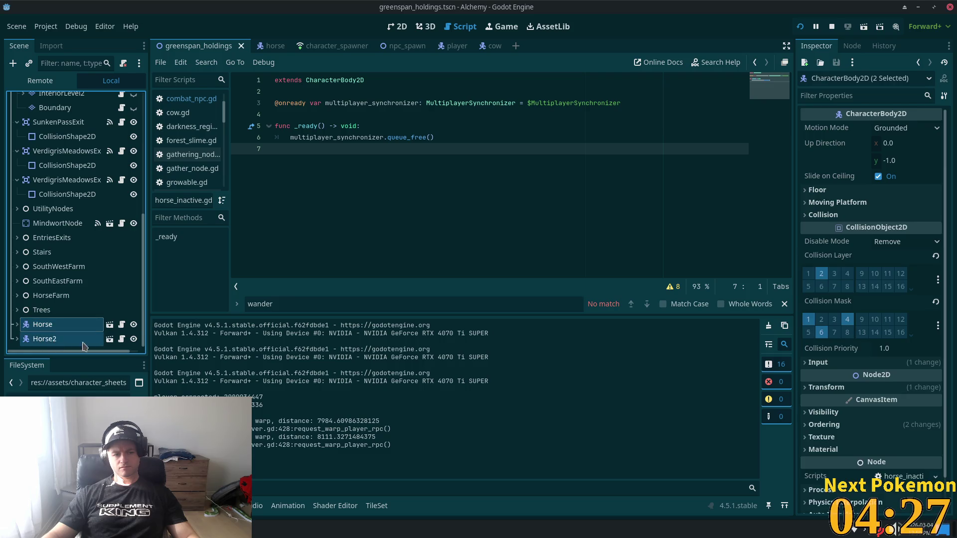
left_click(896, 351)
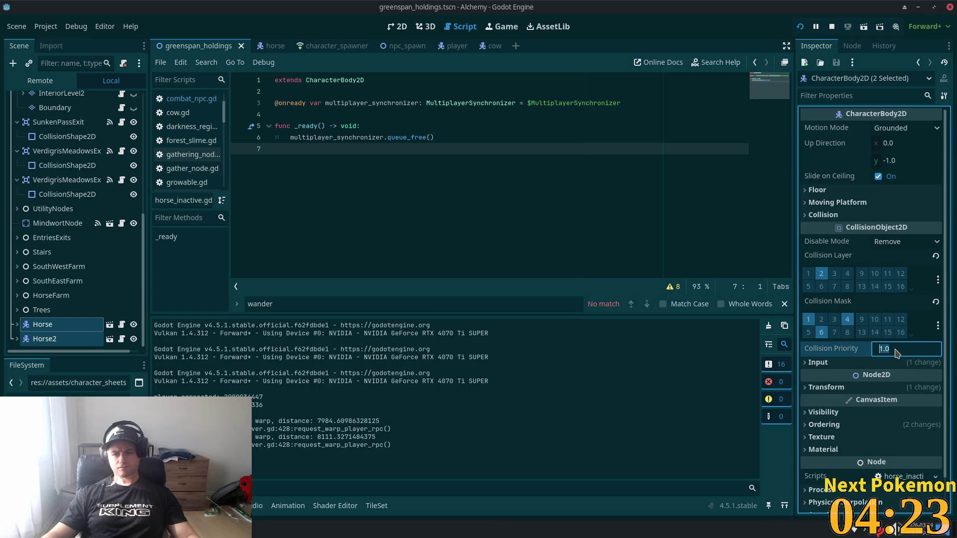
scroll(95, 223, "up", 5)
scroll(95, 224, "up", 3)
Select the Interior tile layer, then reselect both Horse and Horse2
left_click(50, 244)
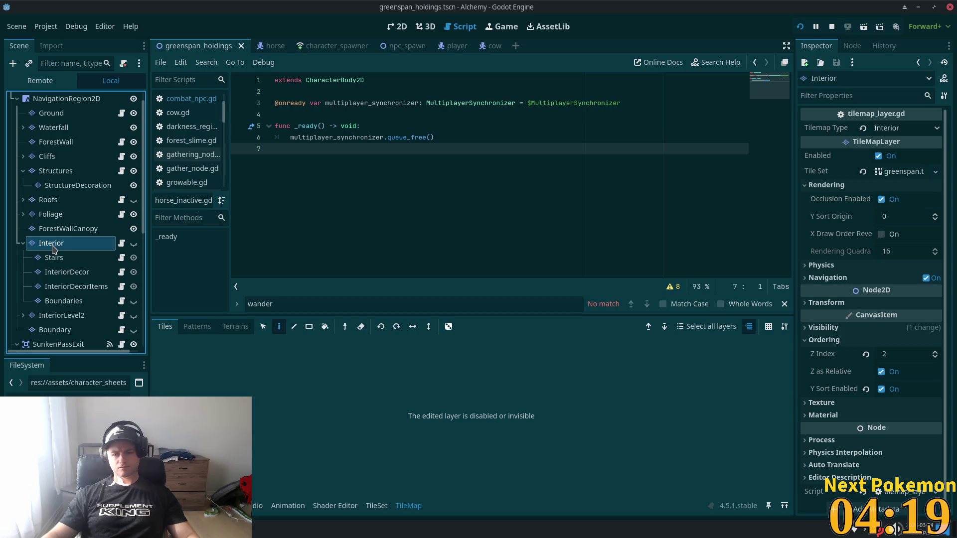
scroll(52, 279, "down", 8)
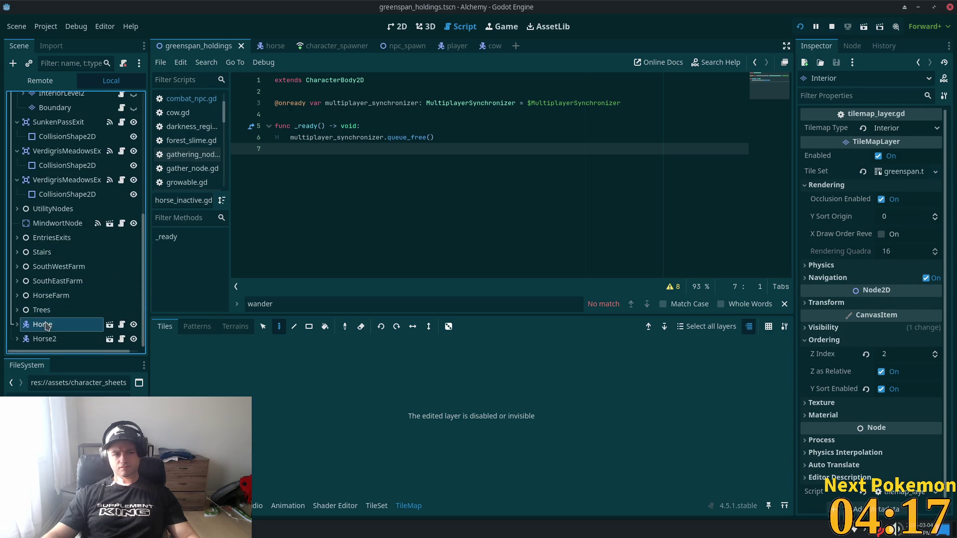
left_click(45, 325)
left_click(54, 340, "shift")
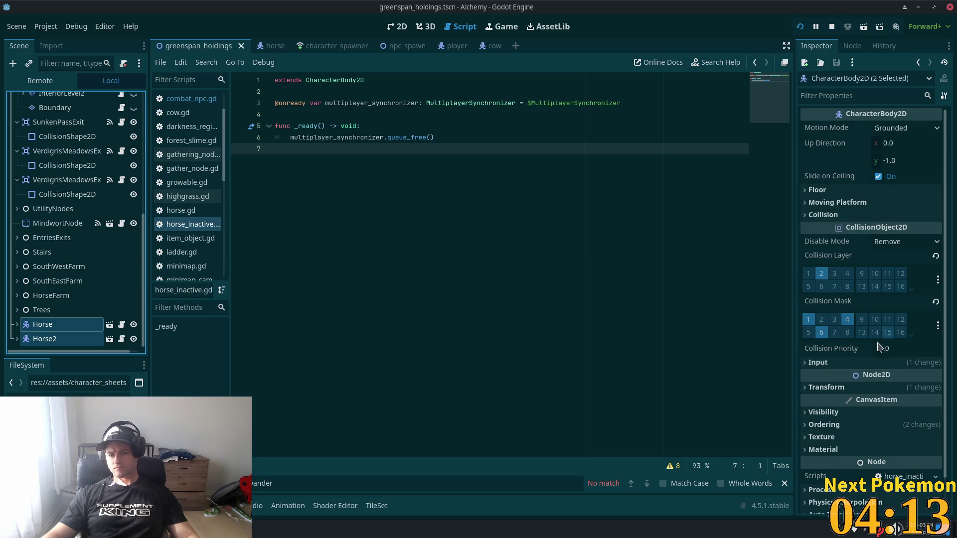
Give both horses a Z Index of 2 and run the project
left_click(868, 424)
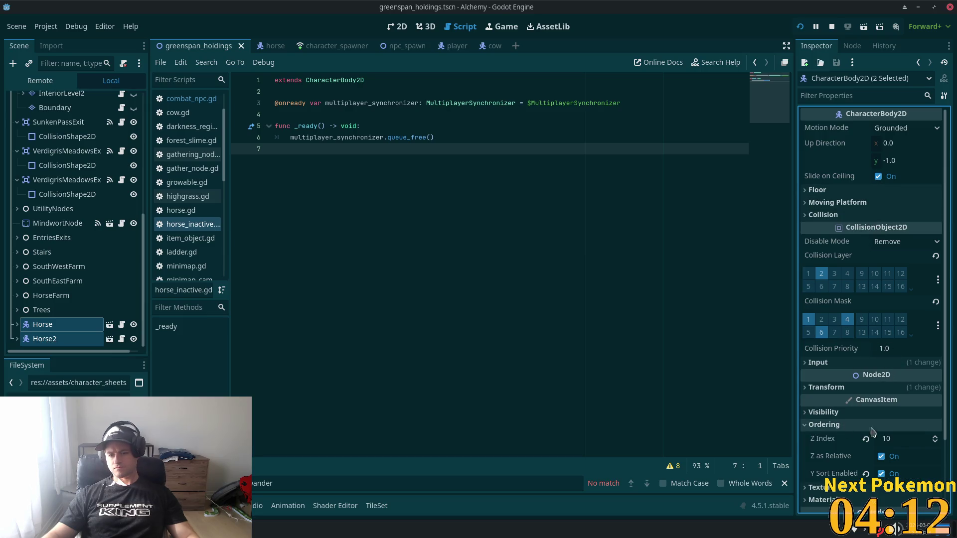
left_click(897, 440)
type("2")
key("Tab")
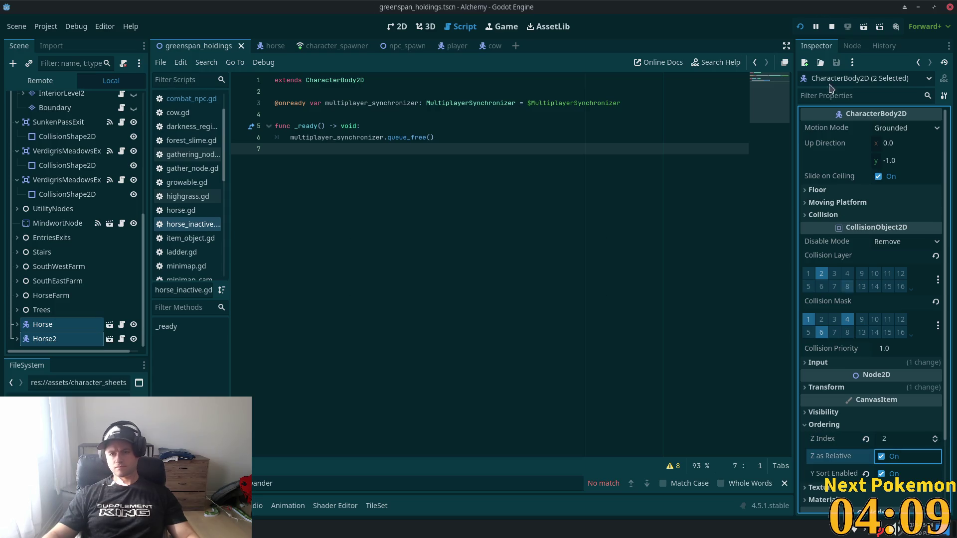
left_click(800, 27)
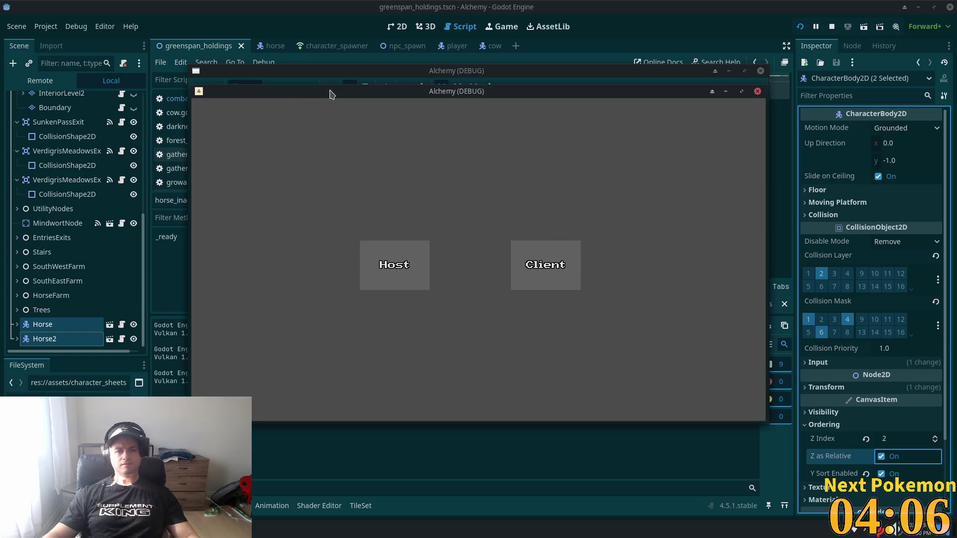
Move the host and login game windows aside and stop the running game
mouse_move(329, 95)
left_mouse_down()
mouse_move(228, 169)
mouse_move(162, 76)
left_mouse_up()
mouse_move(669, 102)
left_mouse_down()
mouse_move(750, 218)
mouse_move(795, 179)
mouse_move(820, 187)
left_mouse_up()
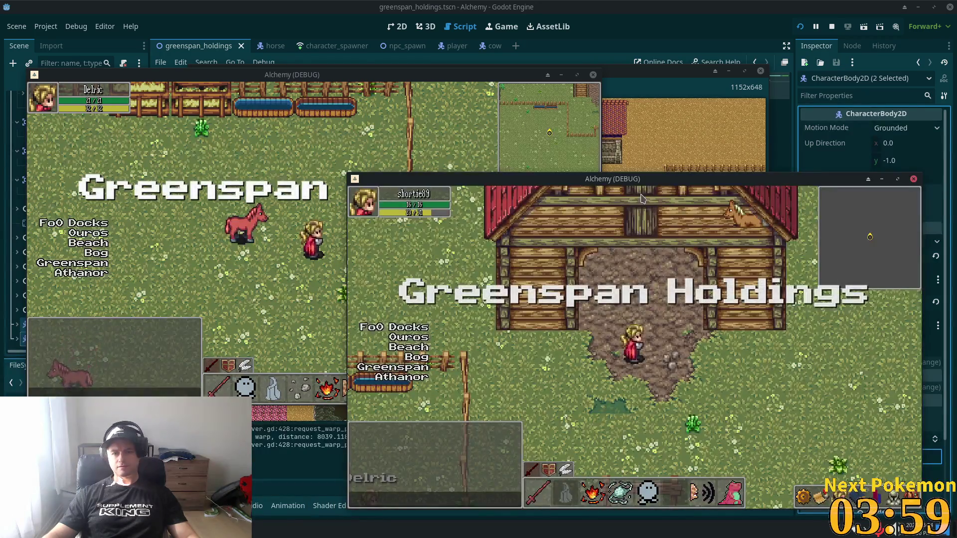
key("F8")
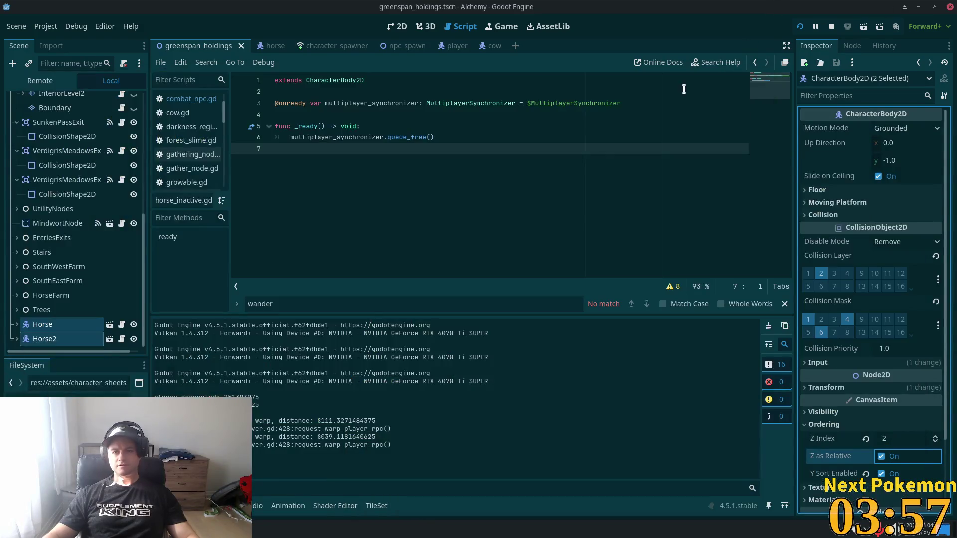
Select Horse and Horse2, rerun the game and walk the player into the barn interior
left_click(50, 295)
left_click(50, 324)
left_click(53, 341, "shift")
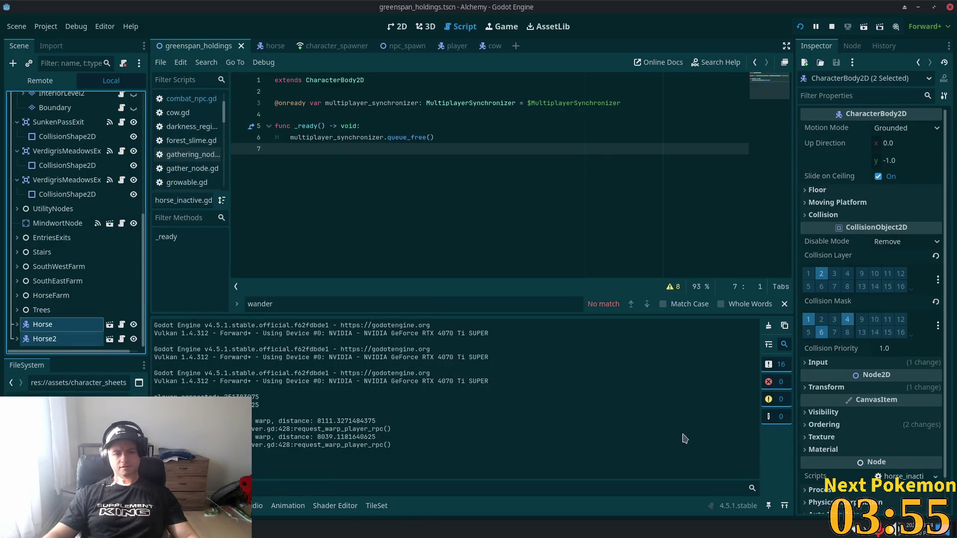
left_click(870, 429)
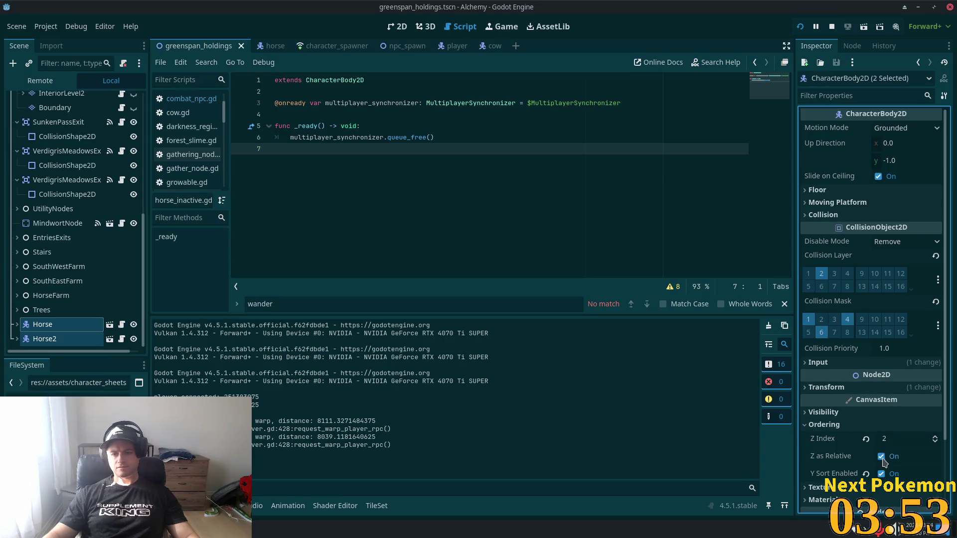
key("F5")
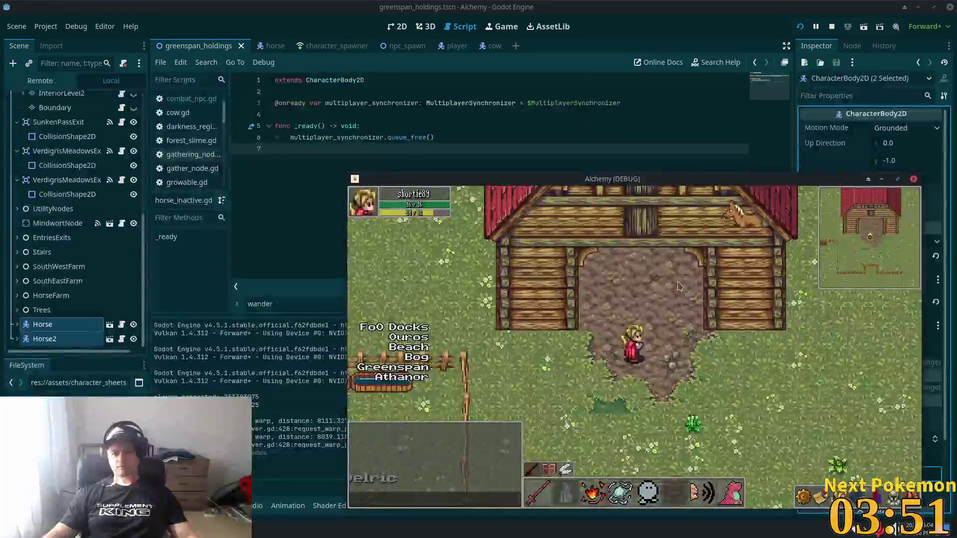
key("w")
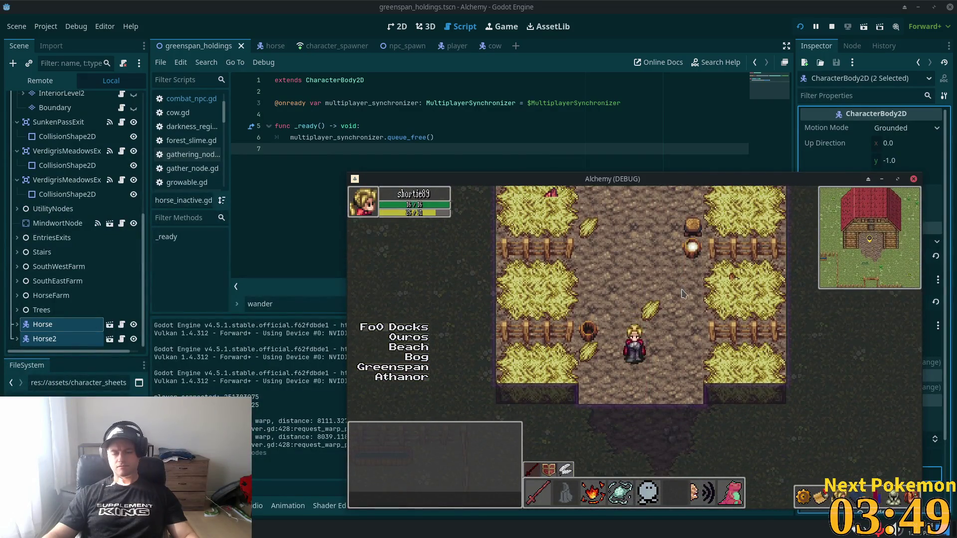
key("F8")
Undo the horses' Z Index back to 10 and save the greenspan_holdings scene
key("ctrl+z")
key("ctrl+z")
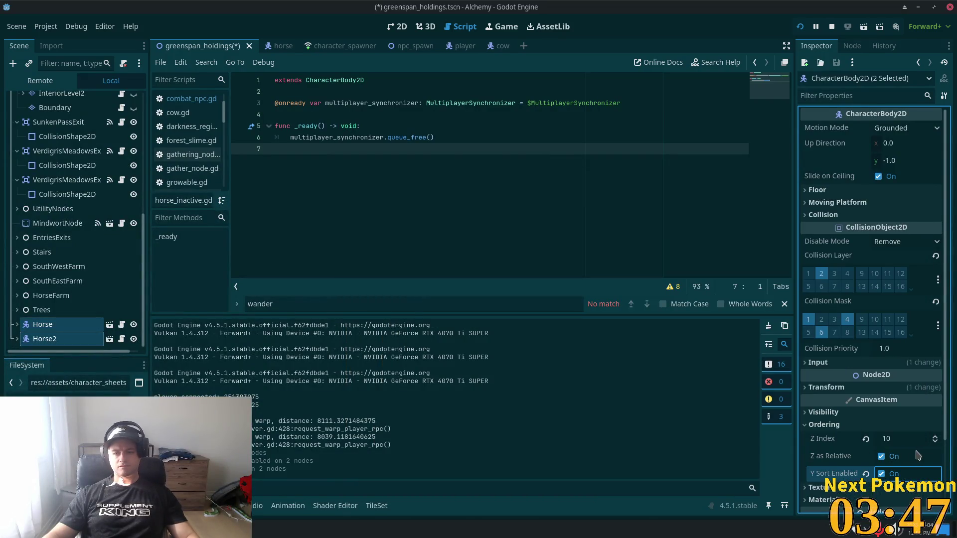
key("ctrl+s")
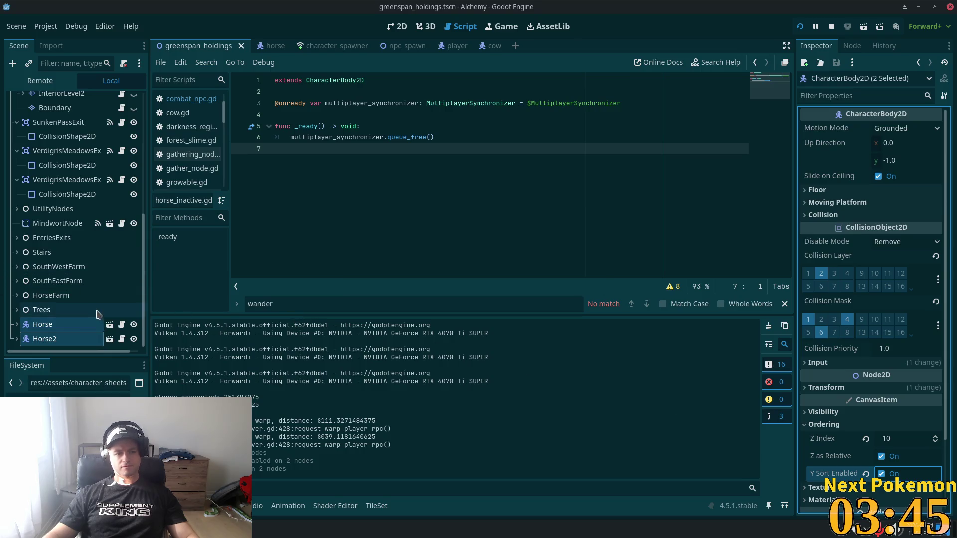
scroll(106, 257, "up", 5)
scroll(107, 257, "down", 5)
Run the game, walk the player onto the brown horse and mount it
mouse_move(43, 300)
left_mouse_down()
mouse_move(75, 63)
mouse_move(75, 95)
mouse_move(62, 100)
mouse_move(114, 240)
mouse_move(64, 265)
mouse_move(55, 251)
left_mouse_up()
key("F5")
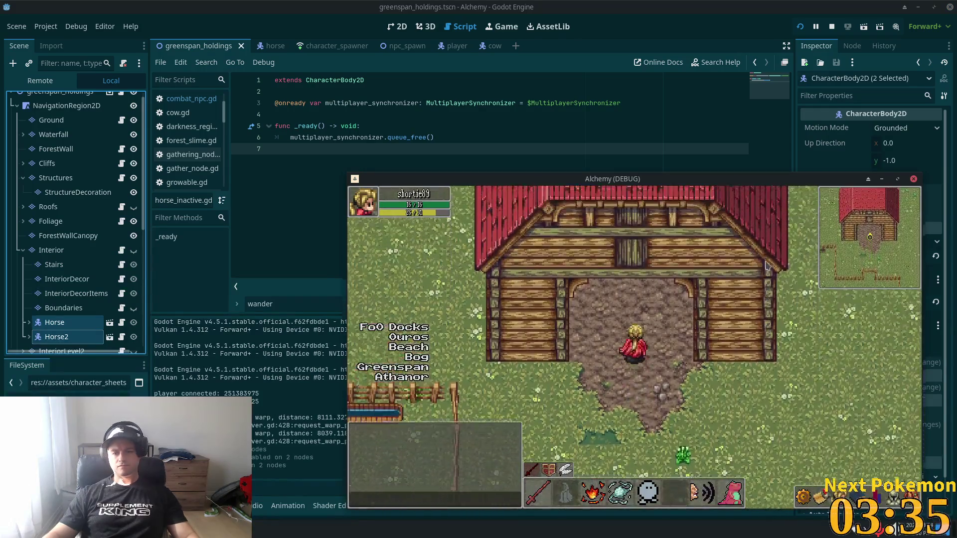
key("d")
key("d")
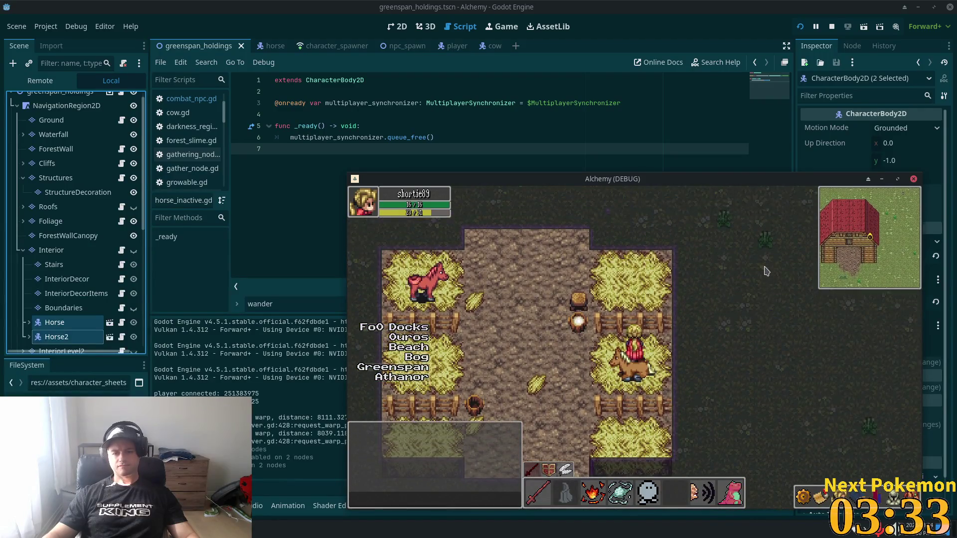
key("a")
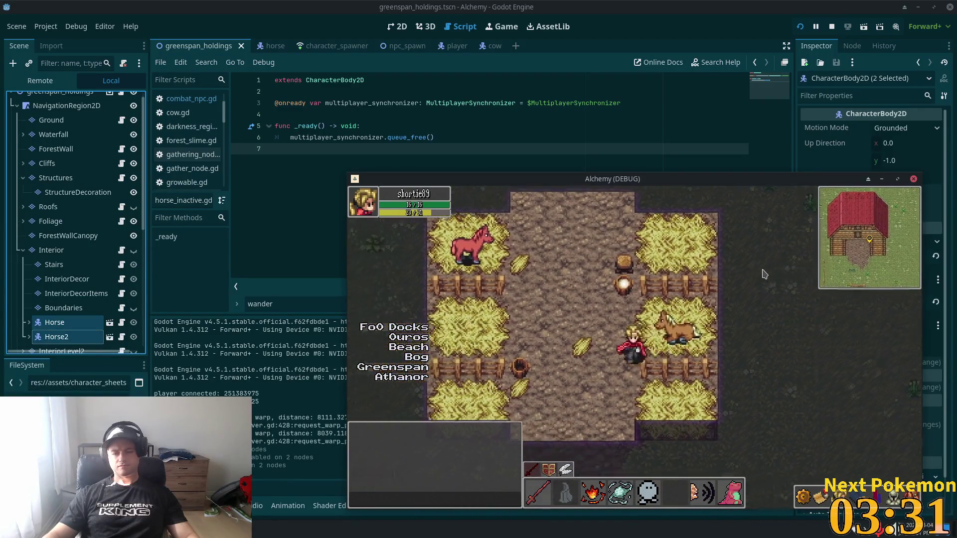
key("w")
key("d")
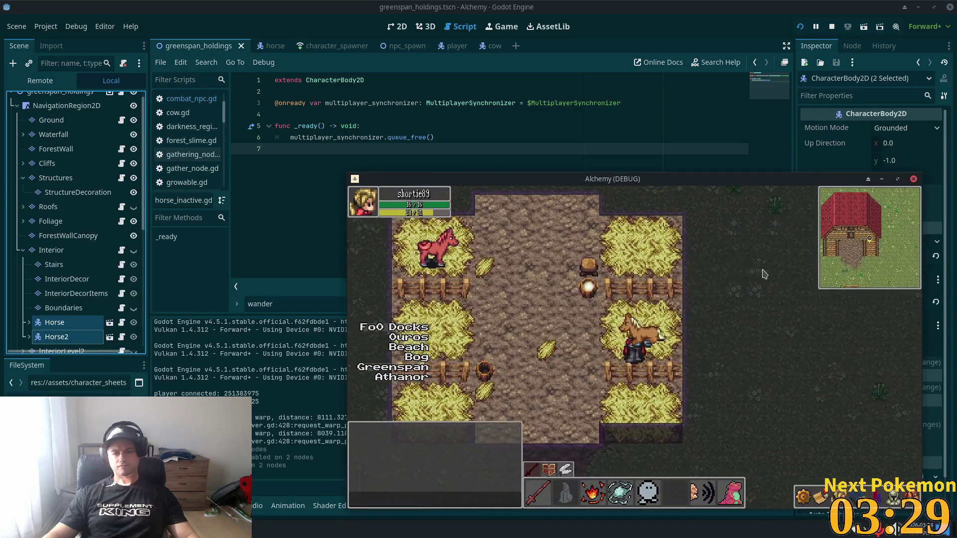
key("e")
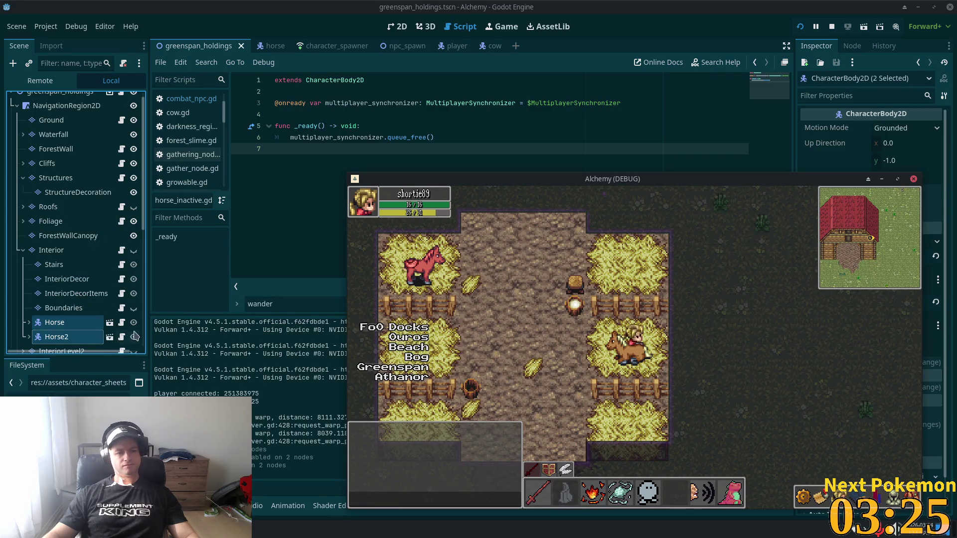
Return to the editor and reselect the Horse and Horse2 nodes
left_click(75, 294)
left_click(55, 323)
left_click(57, 337, "ctrl")
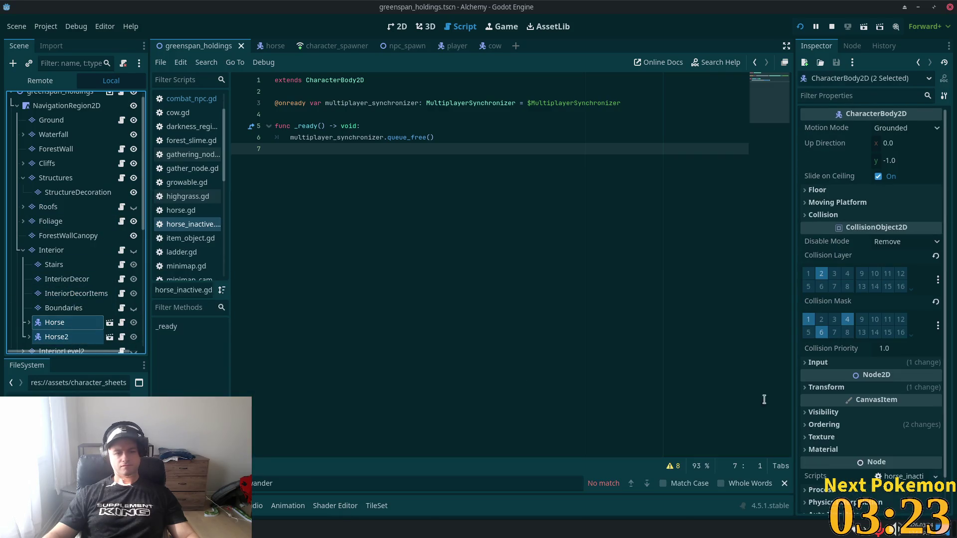
Lower both horses' Z Index to 8, then mount the brown horse and ride north out of the barn
left_click(824, 425)
left_click(935, 442)
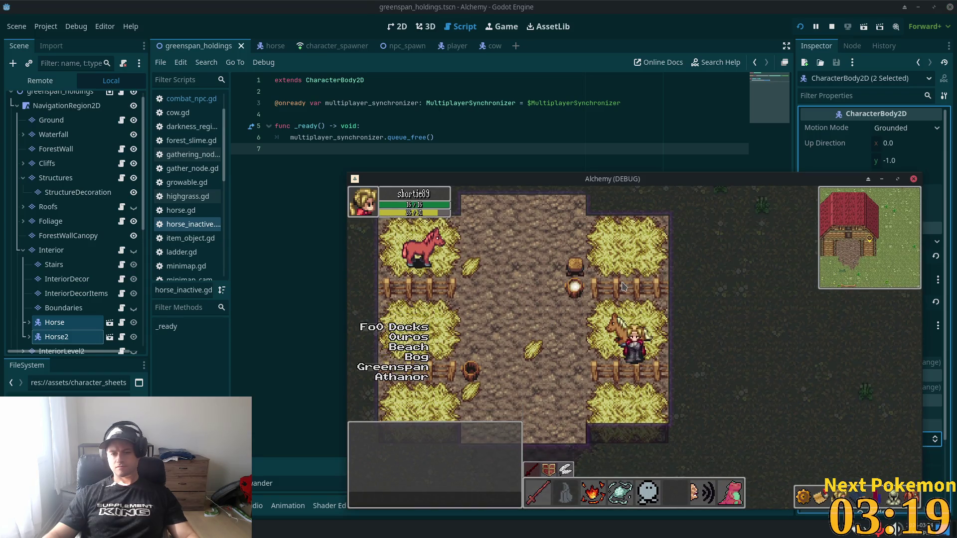
key("e")
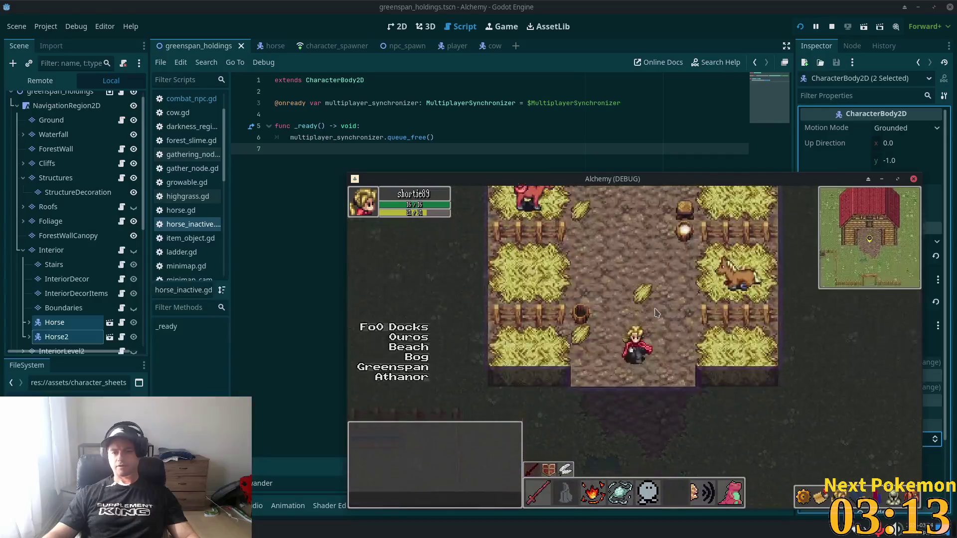
key("s")
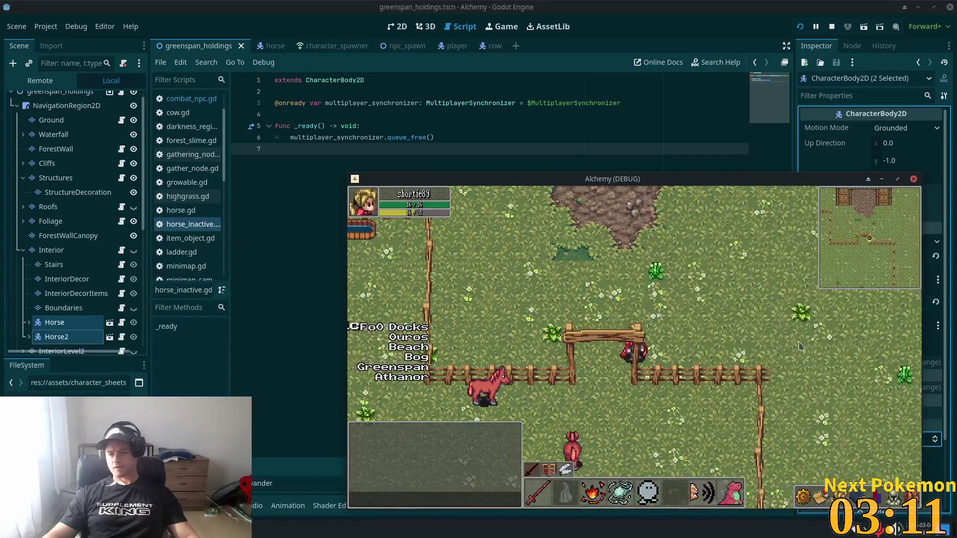
key("w")
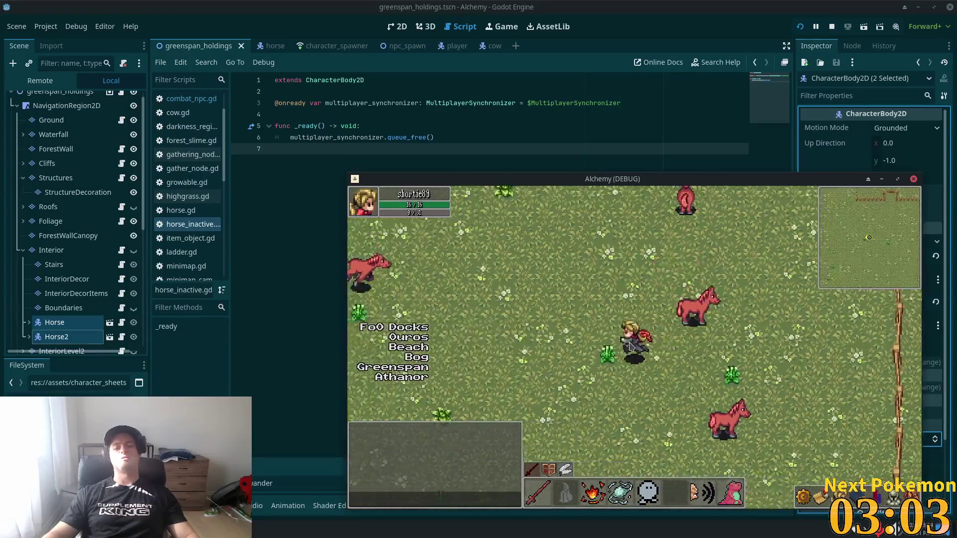
key("w")
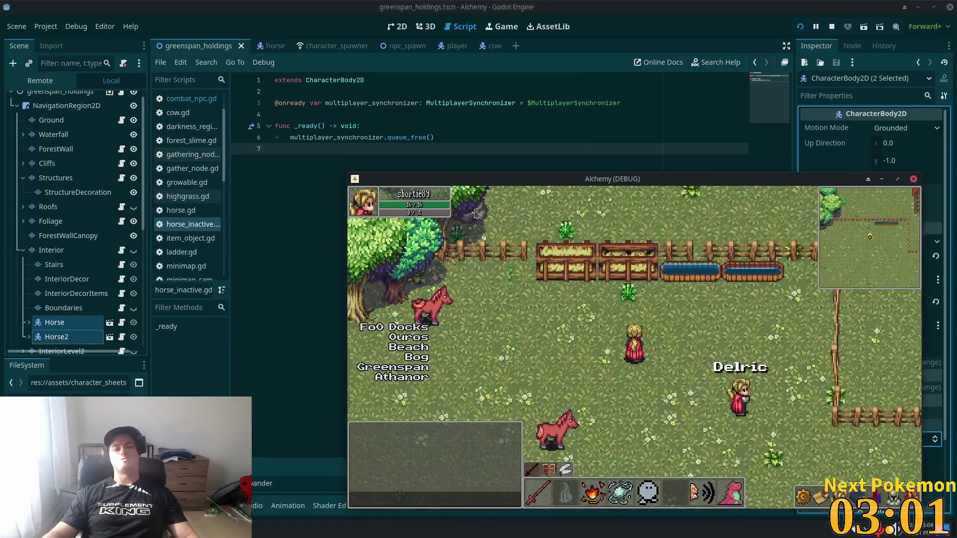
Move the first game window left and walk the second client's character toward the fences, shifting its window right
mouse_move(487, 182)
left_mouse_down()
mouse_move(138, 142)
mouse_move(175, 107)
left_mouse_up()
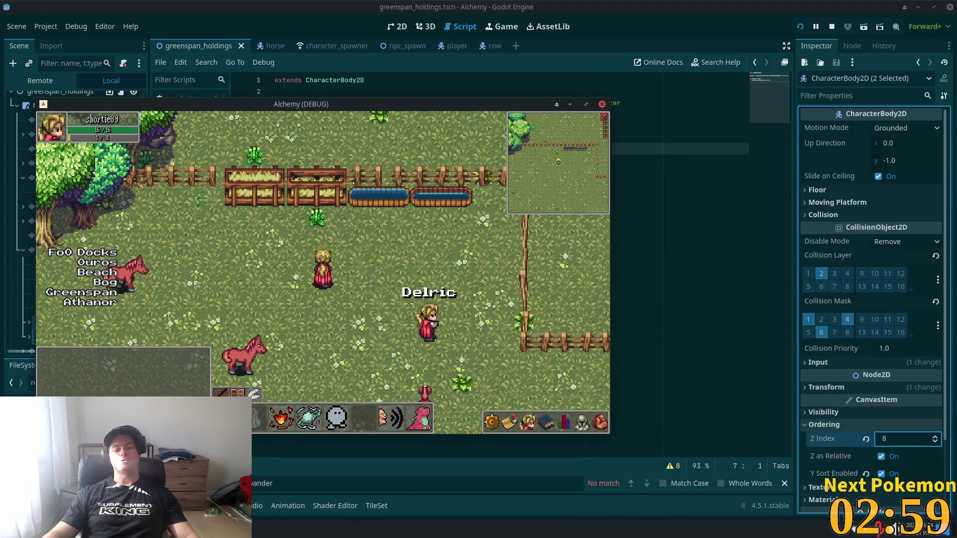
left_click(279, 507)
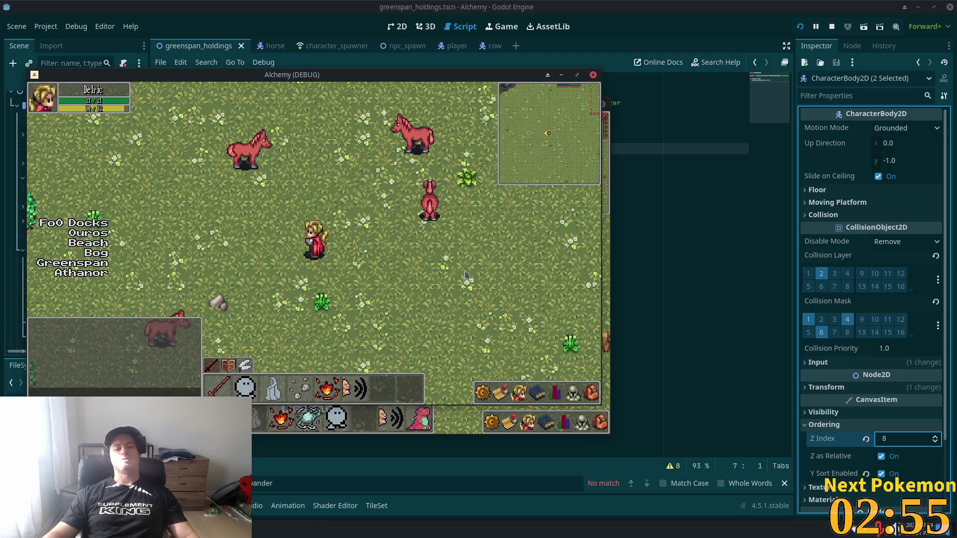
key("Up")
key("Right")
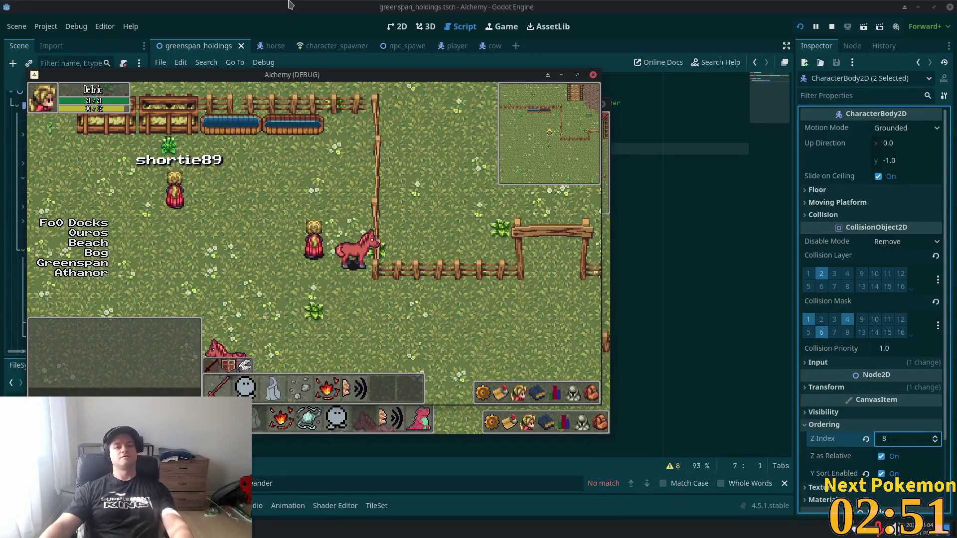
mouse_move(317, 83)
left_mouse_down()
mouse_move(702, 161)
mouse_move(578, 161)
mouse_move(599, 161)
left_mouse_up()
Walk the first client's character to the barn entrance and rearrange both client windows
key("alt+Tab")
key("Right")
key("Down")
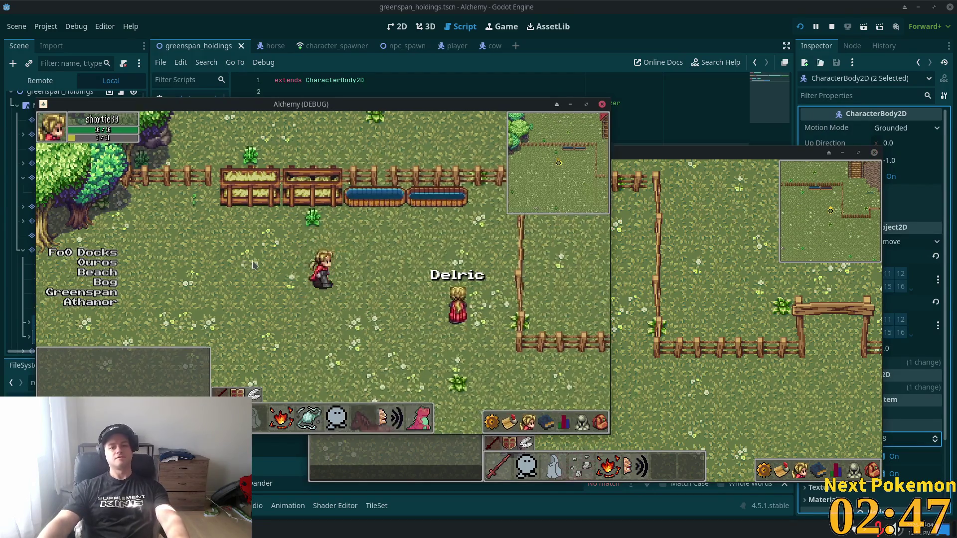
key("Up")
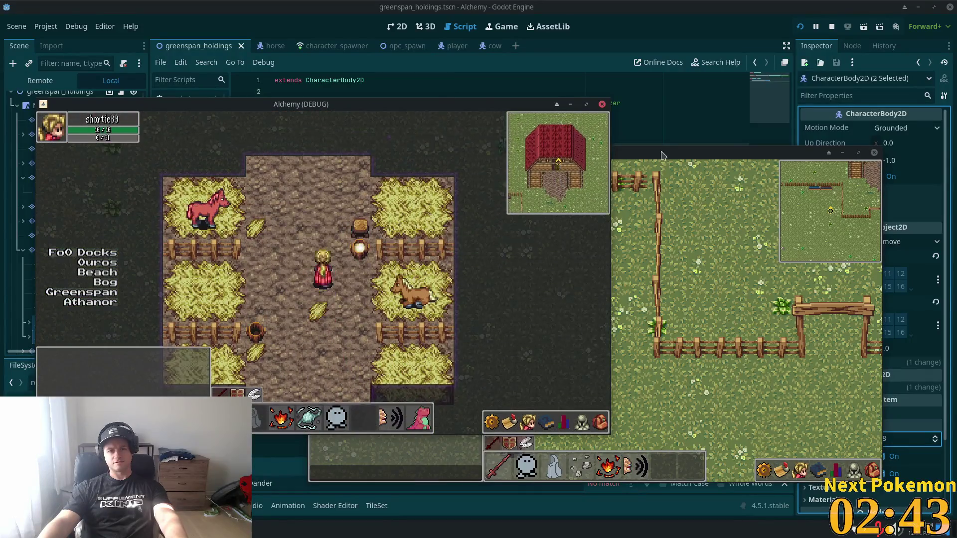
left_click_drag(408, 104, 316, 100)
left_click(728, 293)
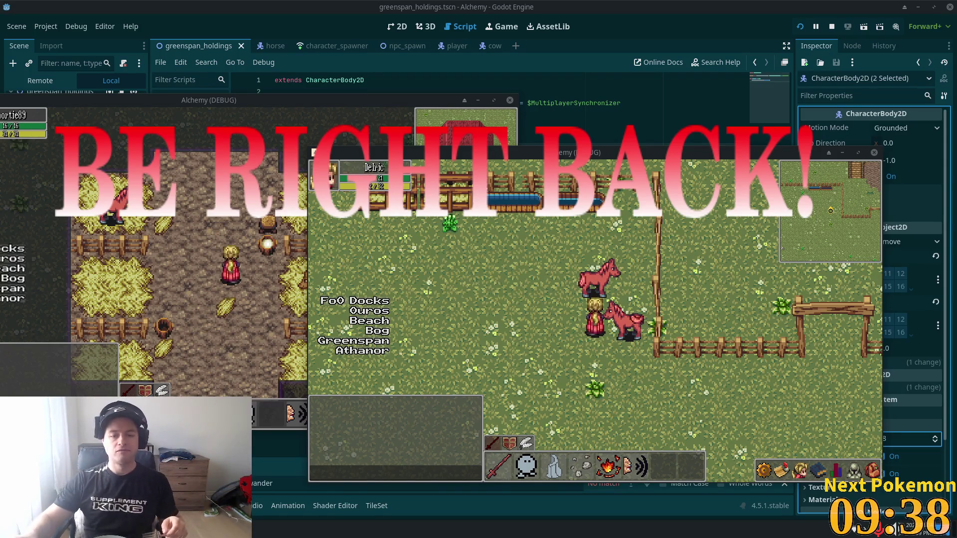
Open the horse scene and expand the Horse node's Sprites array in the Inspector
left_click(262, 45)
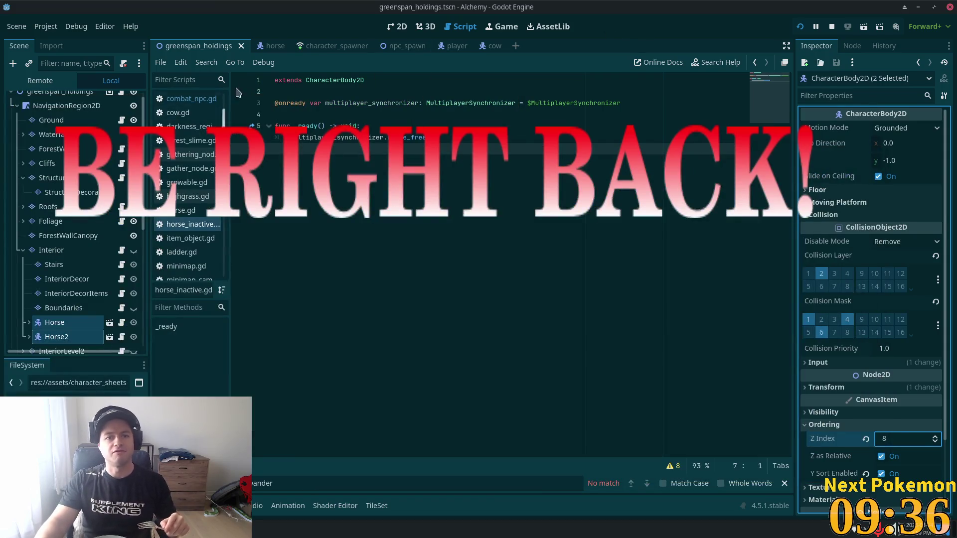
left_click(75, 99)
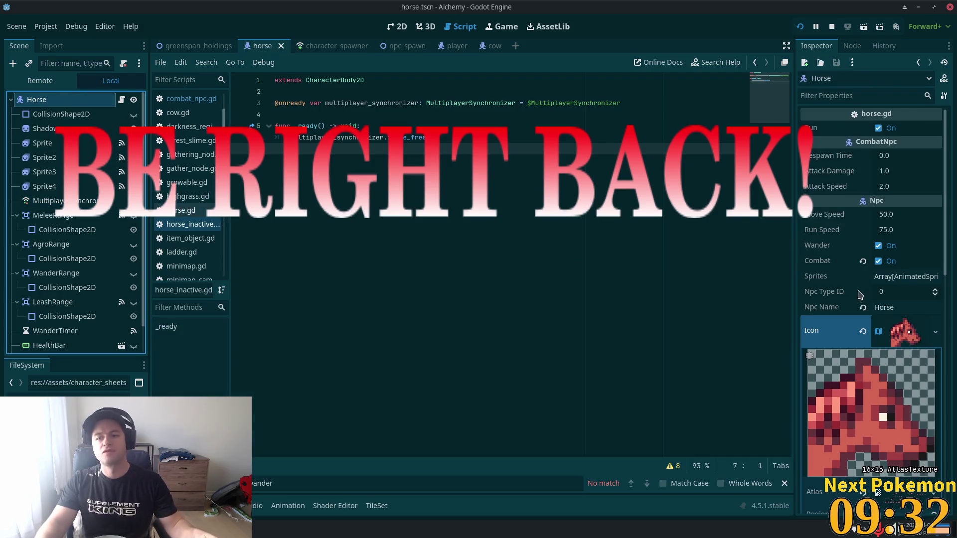
left_click(895, 278)
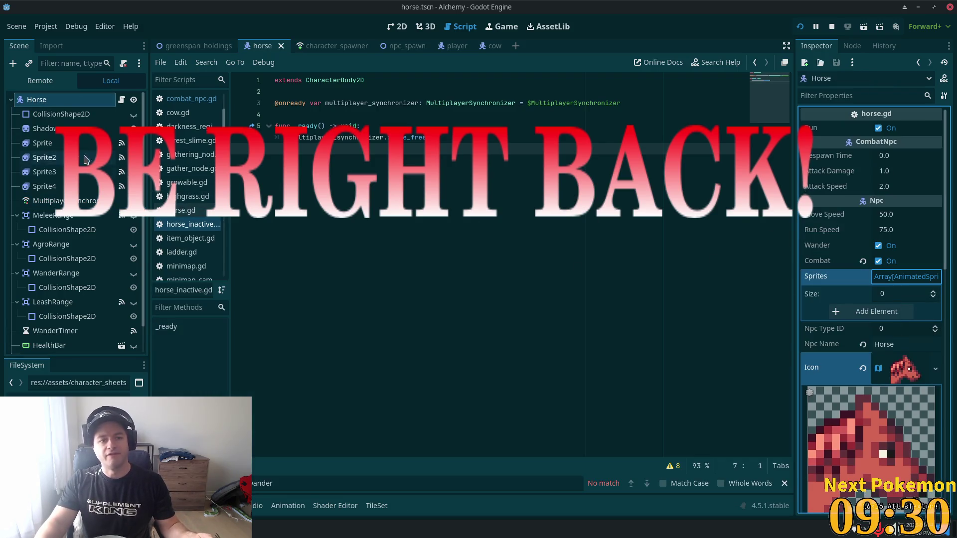
left_click(43, 144)
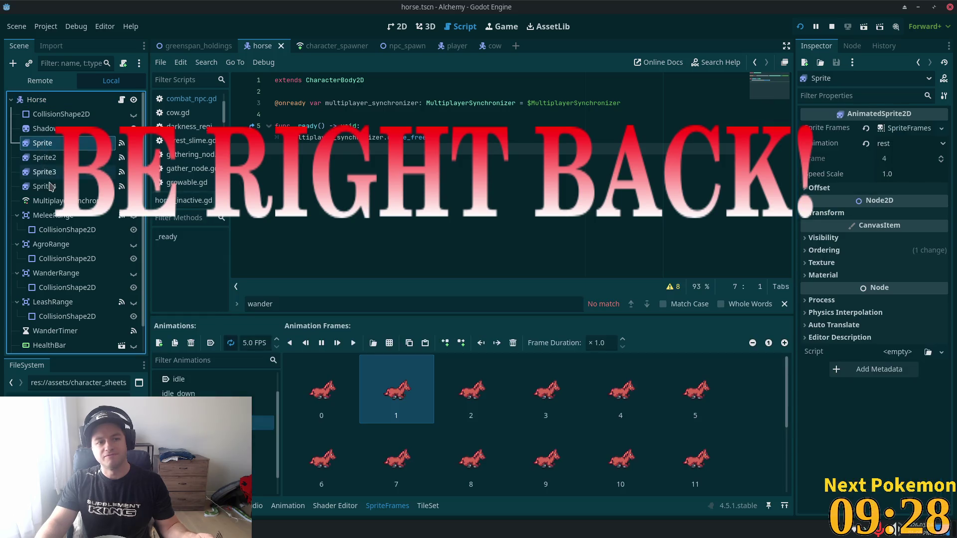
left_click(47, 200)
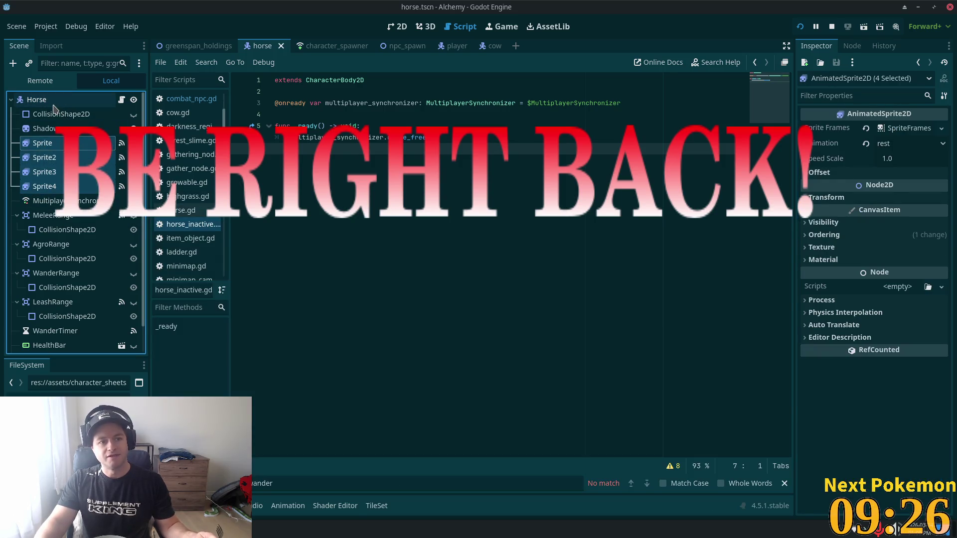
left_click(36, 100)
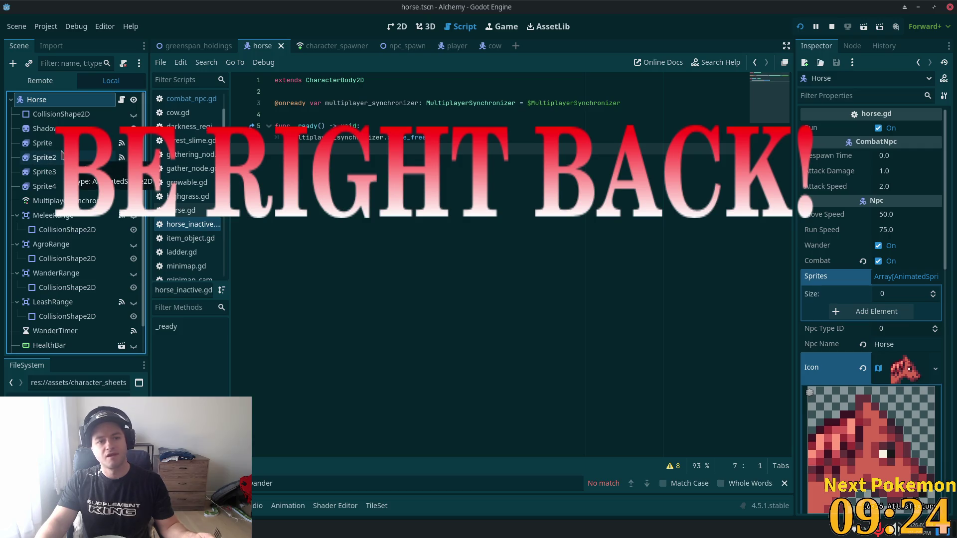
left_click(824, 48)
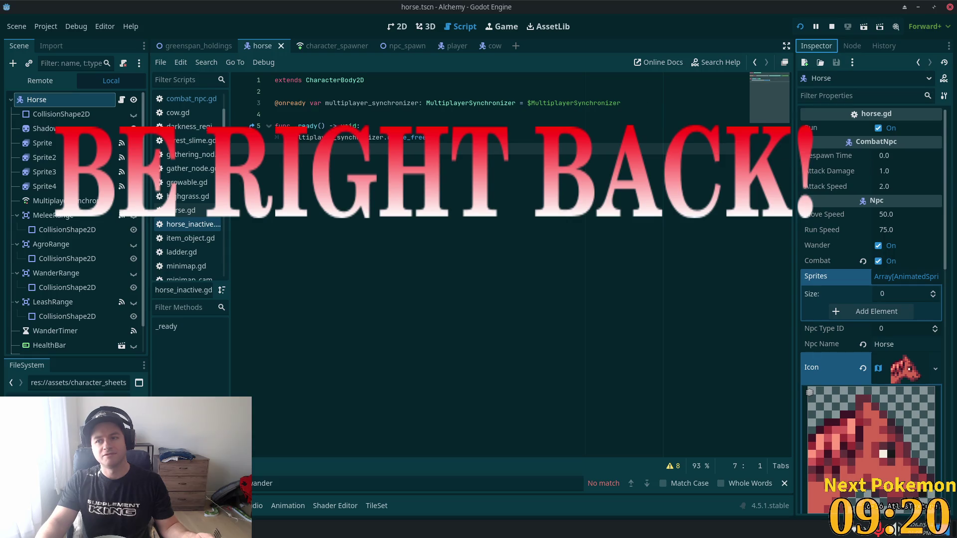
Drag Sprite through Sprite4 from the Scene tree into the Sprites array
key("ctrl+z")
left_click(43, 143)
left_click(45, 158, "shift")
mouse_move(44, 158)
left_mouse_down()
mouse_move(99, 155)
mouse_move(845, 328)
mouse_move(889, 281)
mouse_move(82, 141)
mouse_move(63, 156)
left_mouse_up()
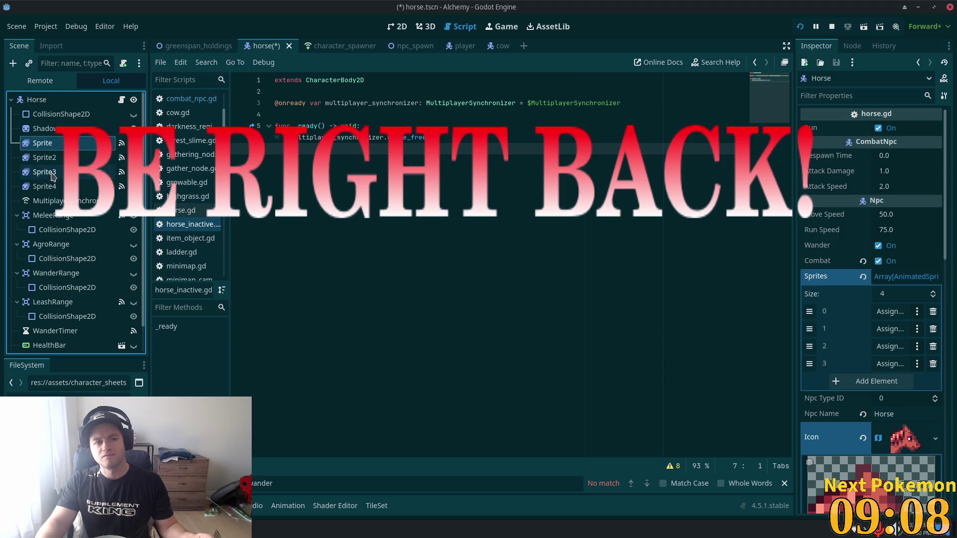
left_click(44, 187, "shift")
mouse_move(45, 186)
left_mouse_down()
mouse_move(843, 254)
mouse_move(819, 169)
mouse_move(189, 45)
mouse_move(22, 97)
mouse_move(936, 296)
mouse_move(906, 282)
left_mouse_up()
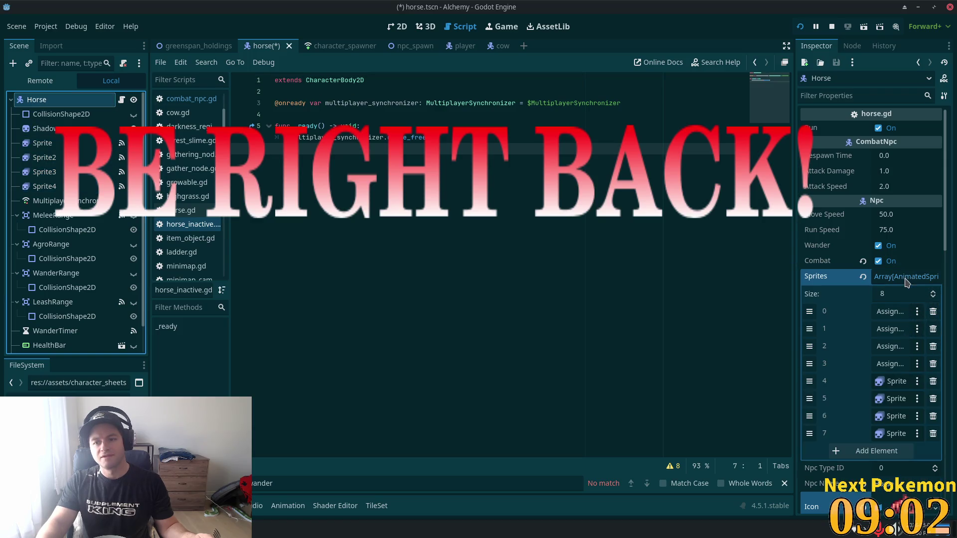
Remove the four empty Sprites slots, save the horse scene and run the game
left_click(933, 311)
left_click(933, 311)
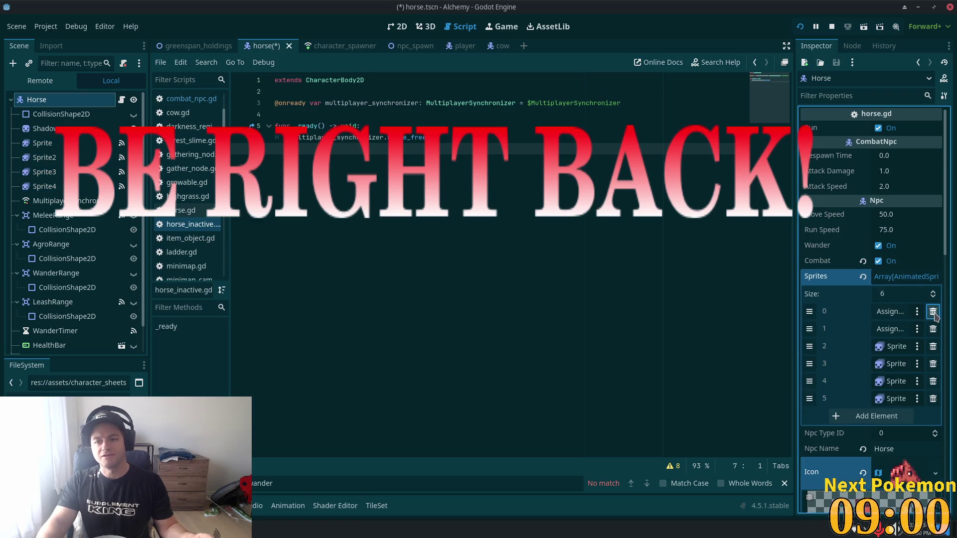
left_click(933, 312)
left_click(933, 312)
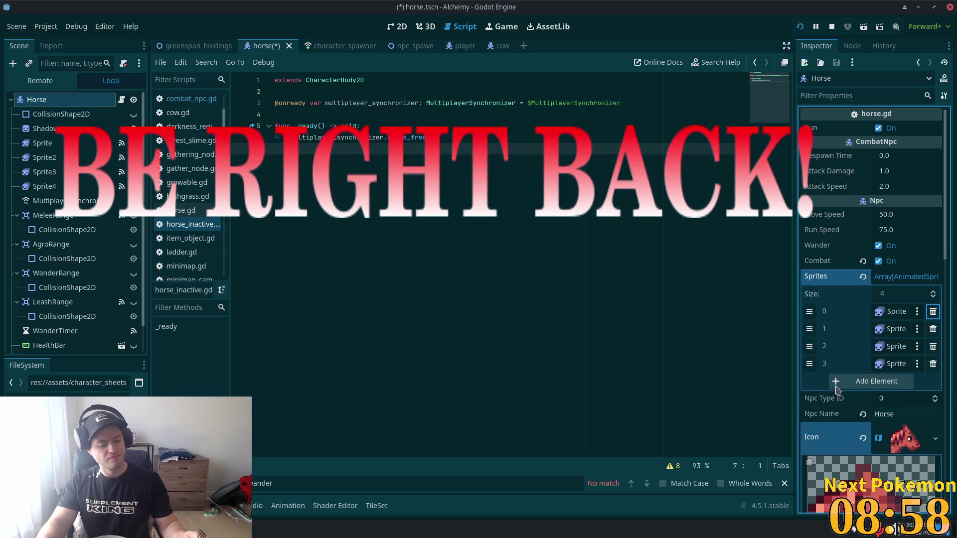
key("ctrl+s")
left_click(800, 29)
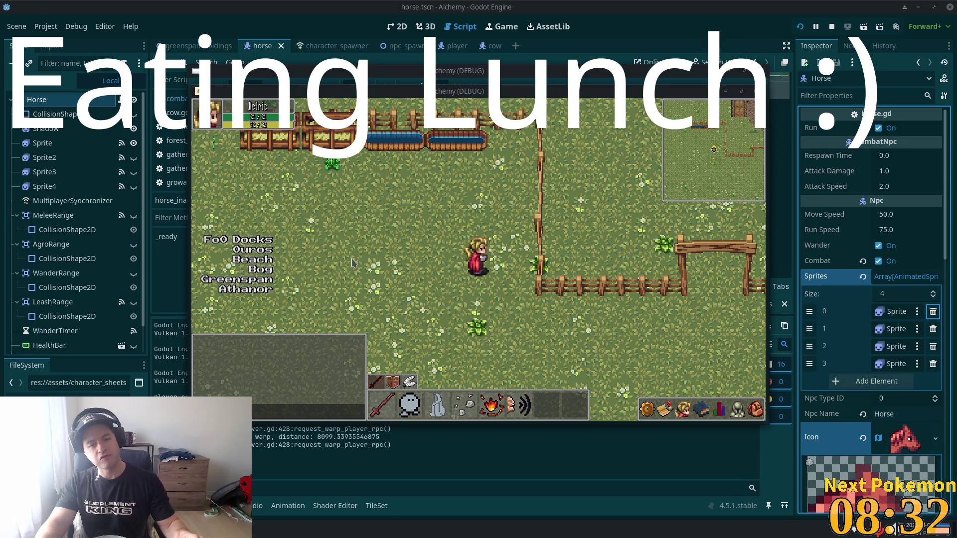
Walk the player down and left, then right toward the wandering horses
key("s")
key("a")
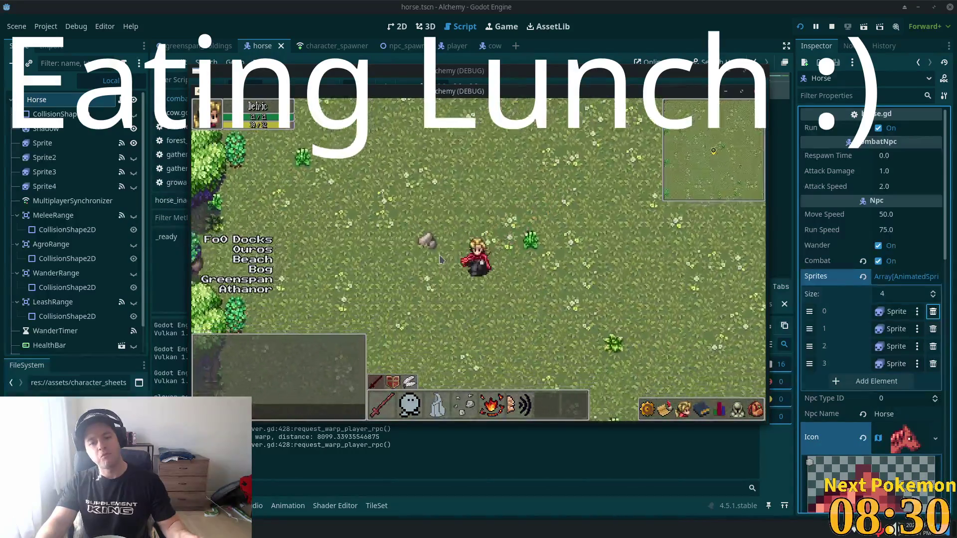
key("s")
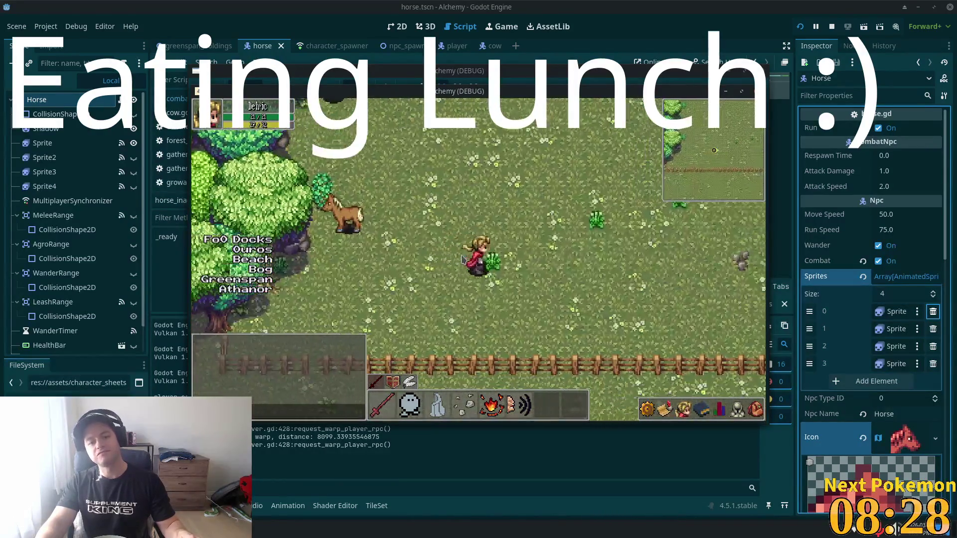
key("w")
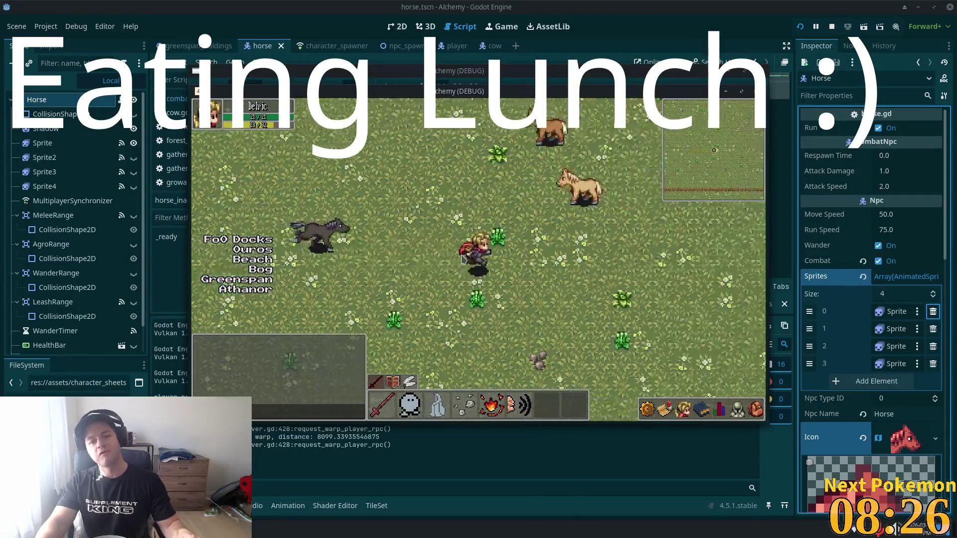
key("d")
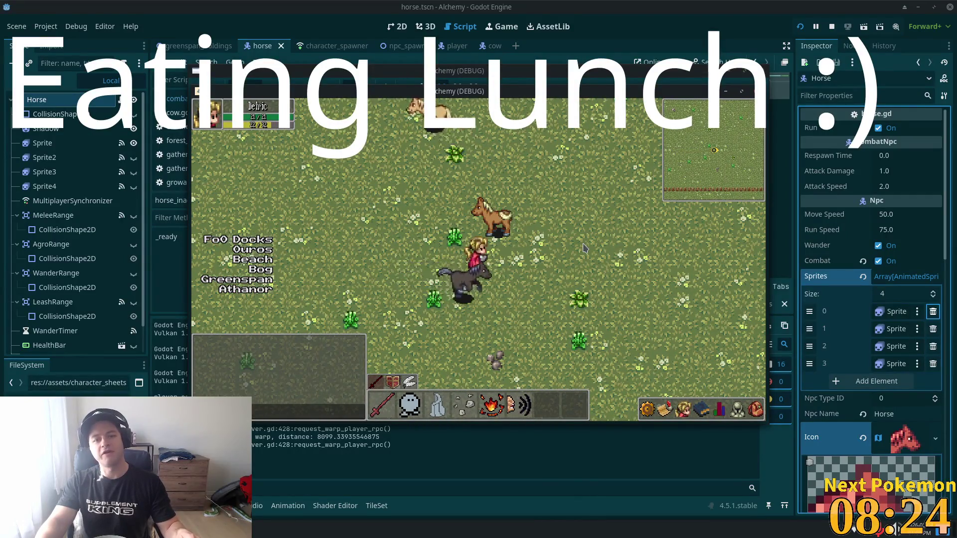
key("d")
key("d")
Walk the player up and left across the pasture, then through the fence gate to the barn
key("w")
key("w")
key("a")
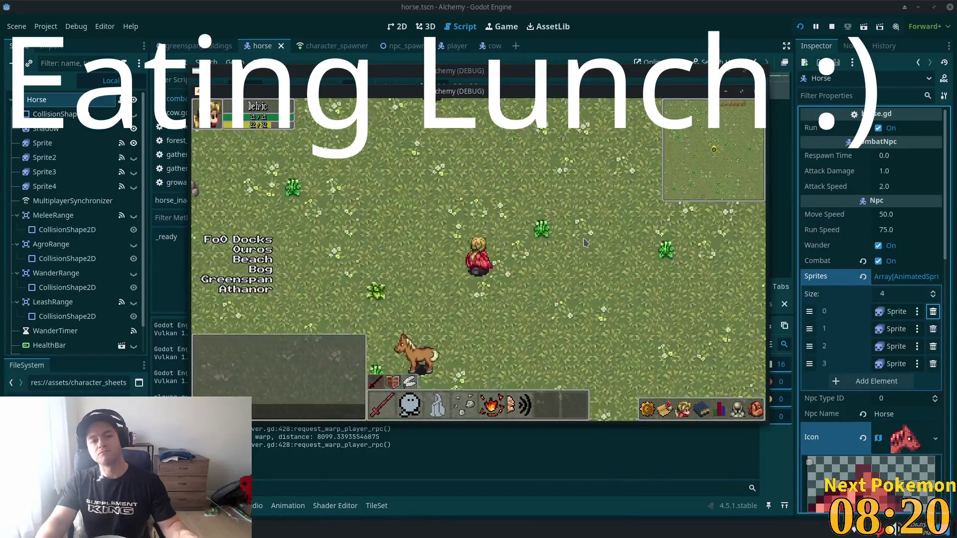
key("w")
key("a")
key("w")
key("a")
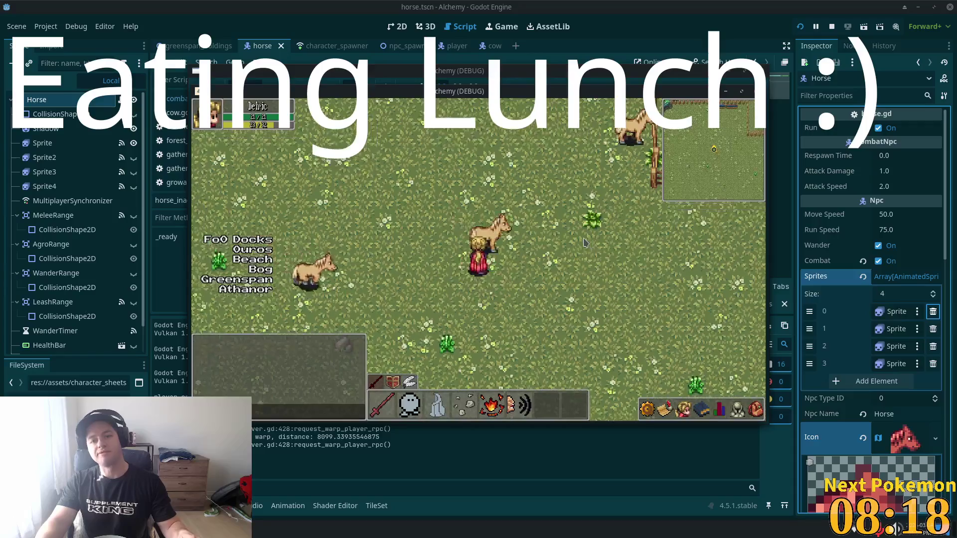
key("d")
key("w")
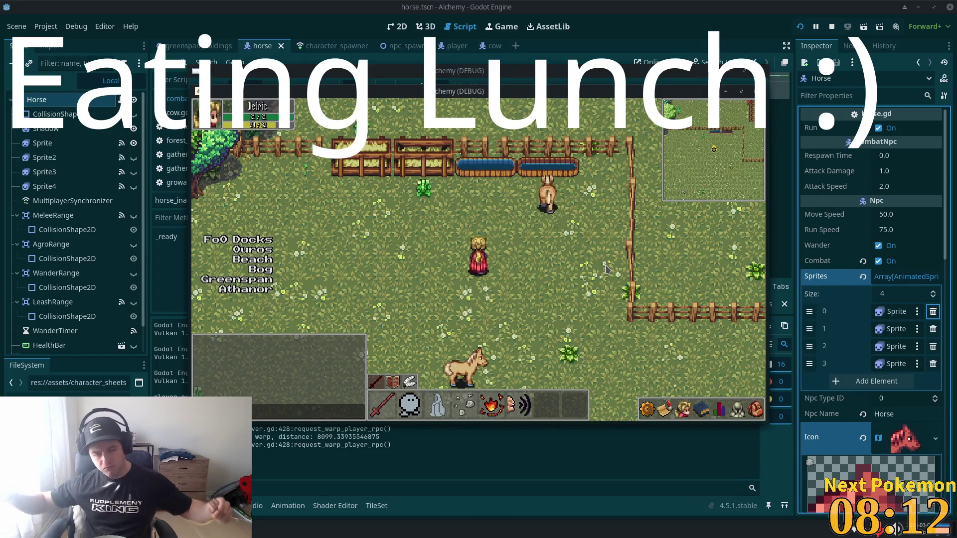
key("d")
key("s")
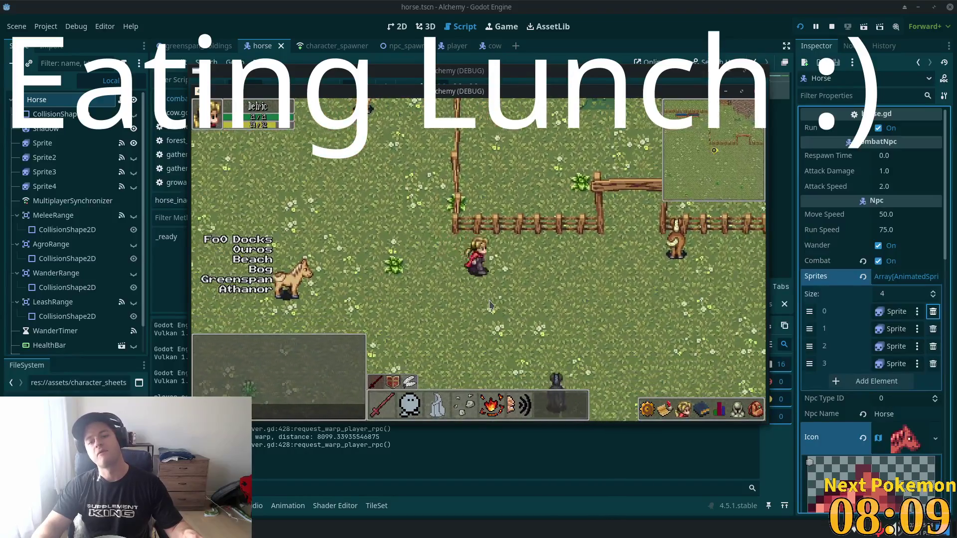
key("w")
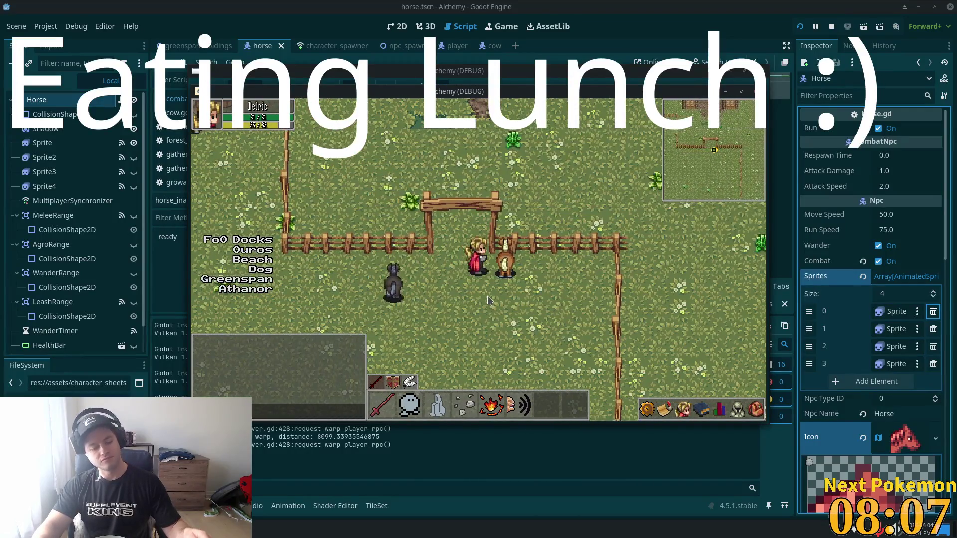
key("w")
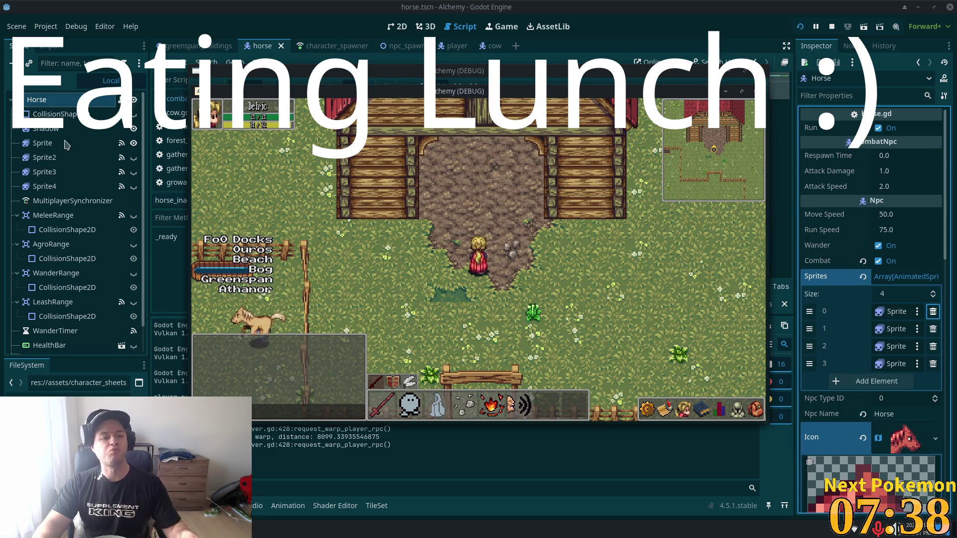
In greenspan_holdings, turn on the Roofs layer, toggle Interior on and off, and save
left_click(156, 51)
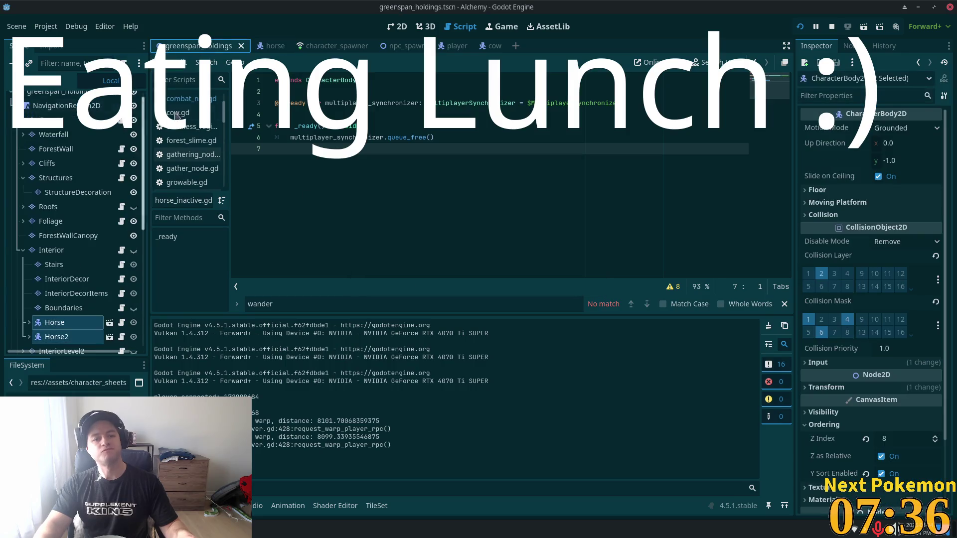
scroll(442, 269, "down", 3)
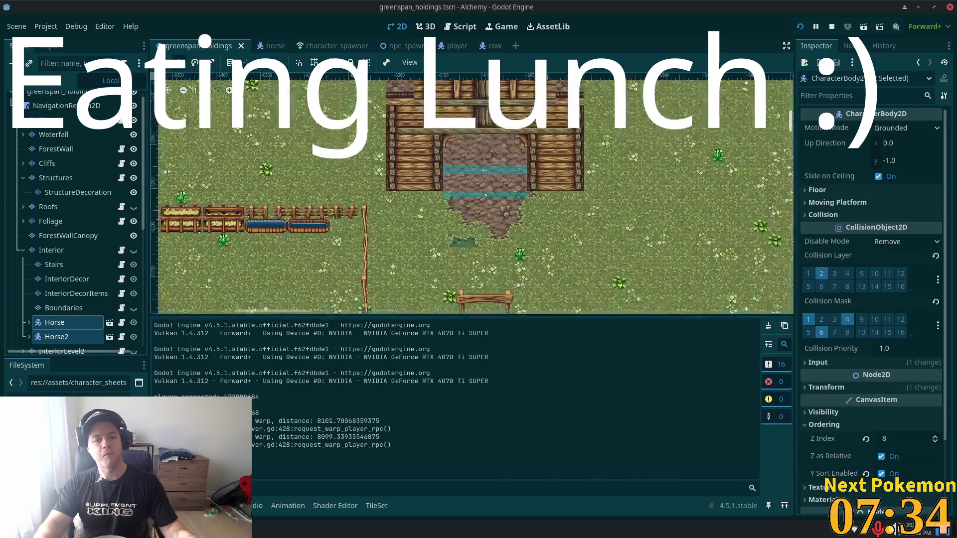
left_click(134, 206)
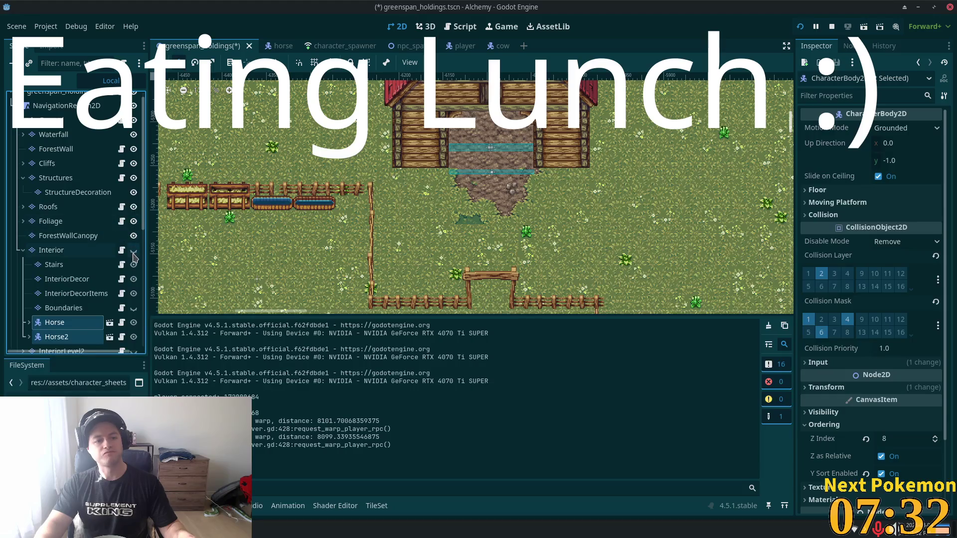
left_click(134, 250)
left_click(134, 251)
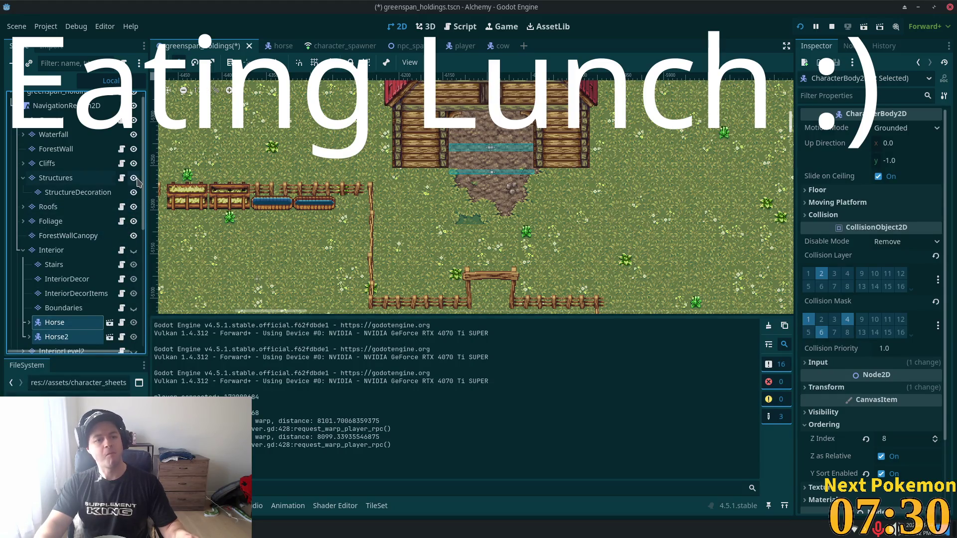
key("ctrl+s")
scroll(492, 247, "up", 1)
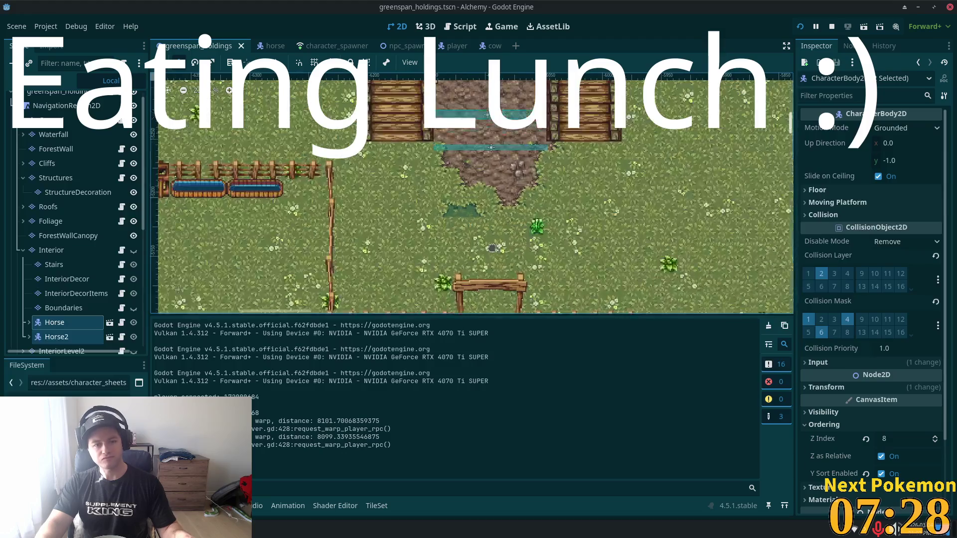
scroll(448, 242, "up", 1)
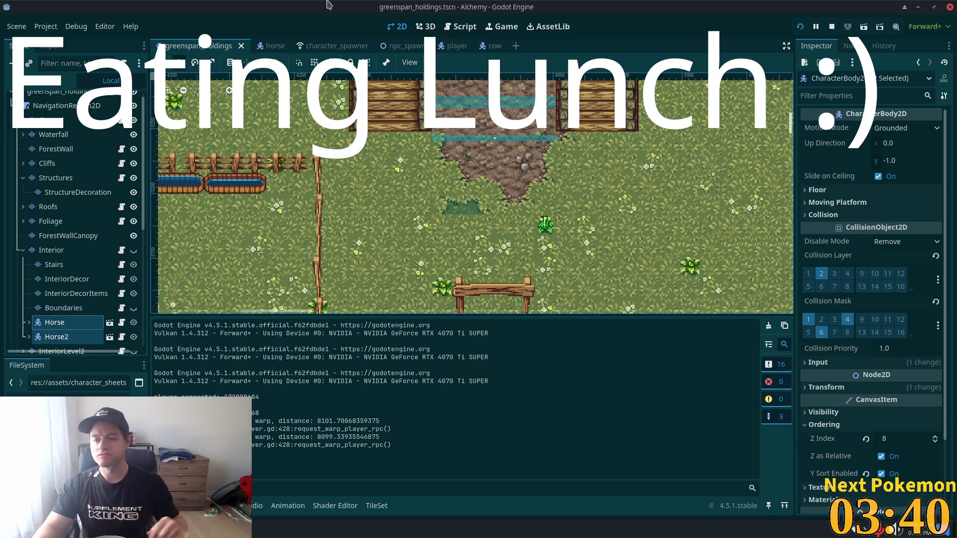
key("Right")
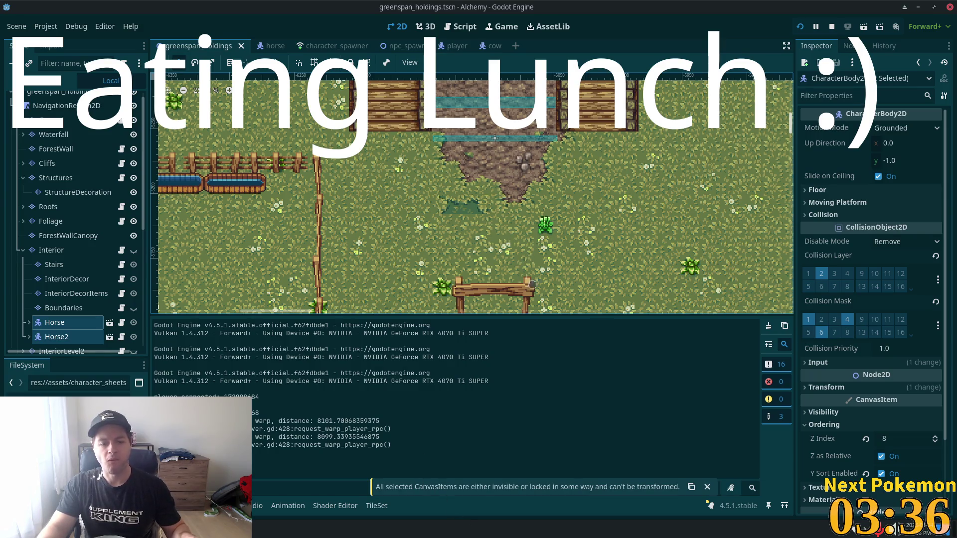
Select the Ground layer and the Just Grass terrain, then undo a test grass tile
scroll(74, 196, "up", 1)
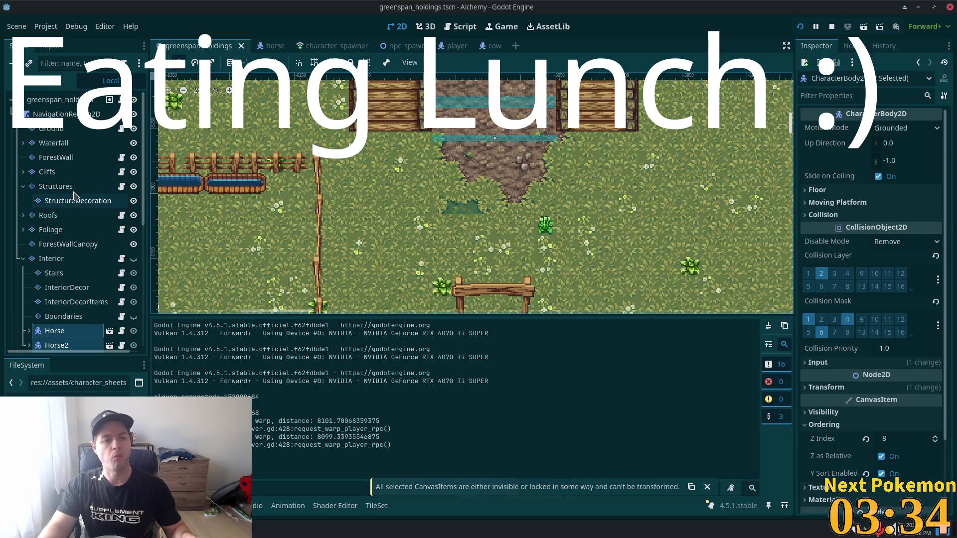
left_click(51, 129)
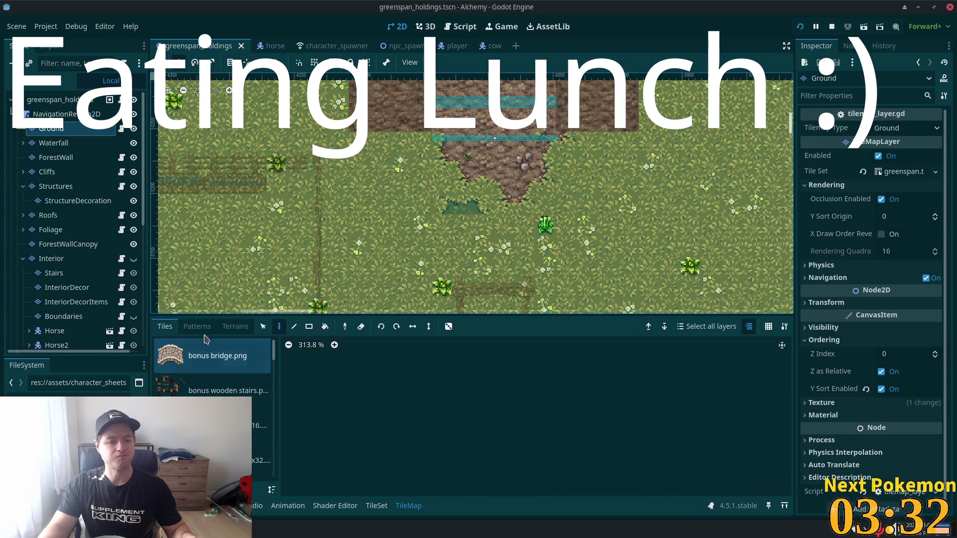
left_click(235, 327)
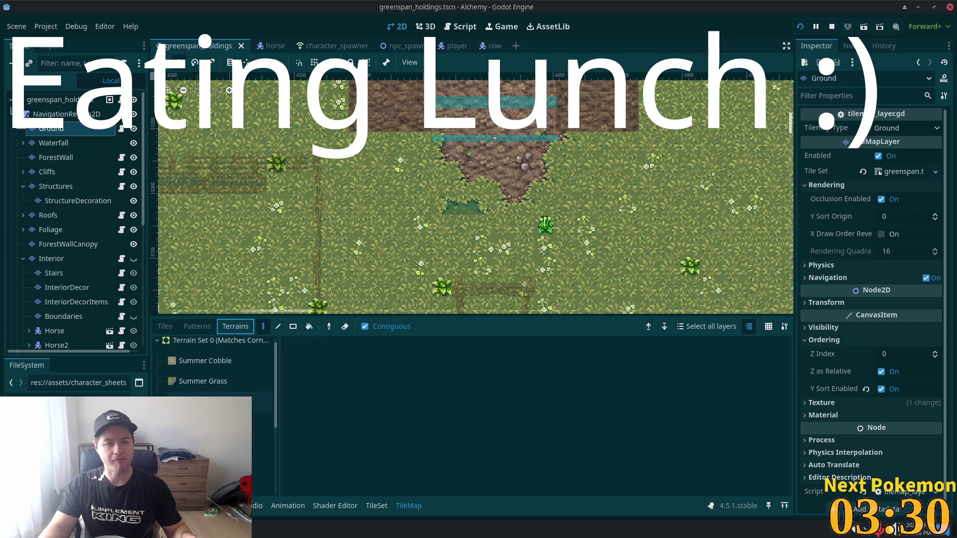
scroll(214, 369, "down", 5)
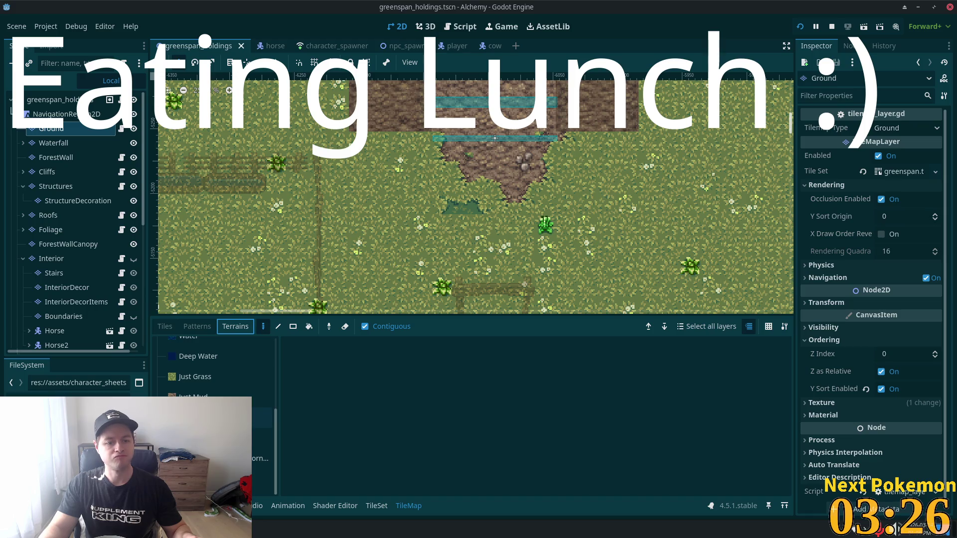
left_click(194, 376)
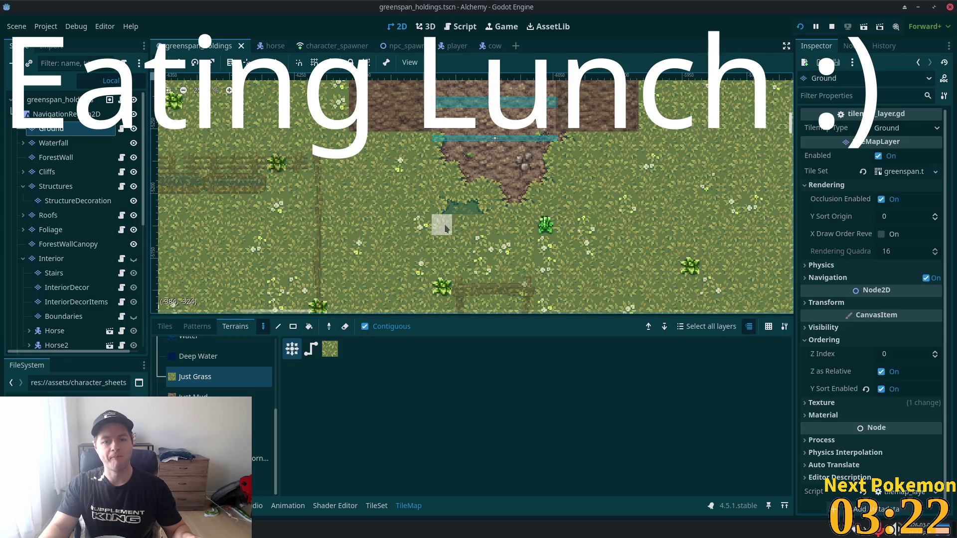
left_click(442, 204)
key("ctrl+z")
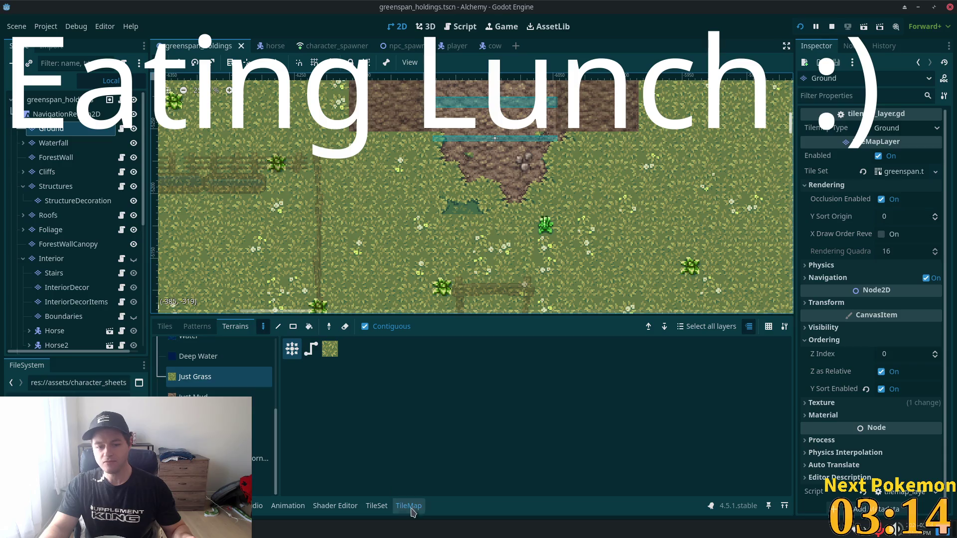
Pick the Just Grass pattern from the second summer forest.png sheet, paint over the dark patch, and save
left_click(376, 506)
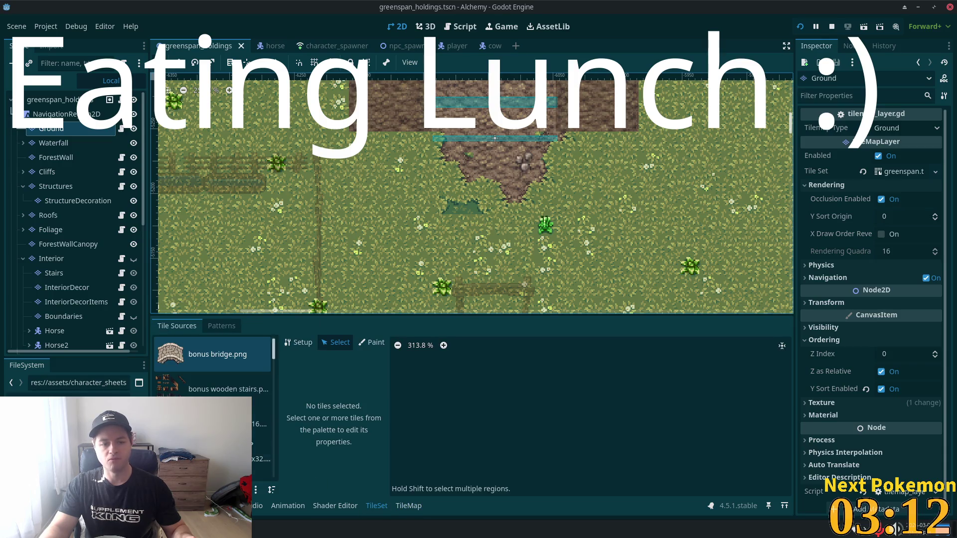
left_click(409, 506)
scroll(273, 370, "down", 2)
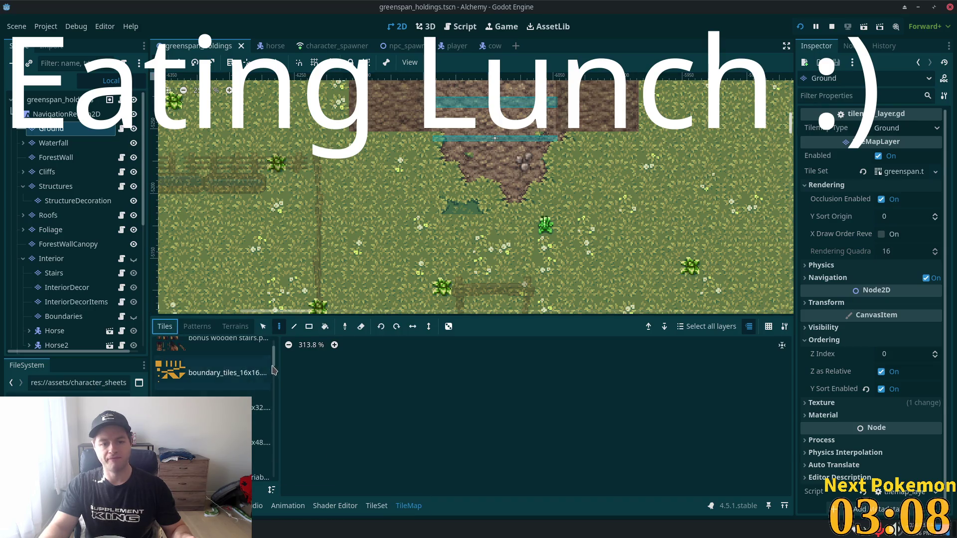
scroll(273, 370, "up", 3)
left_click(209, 381)
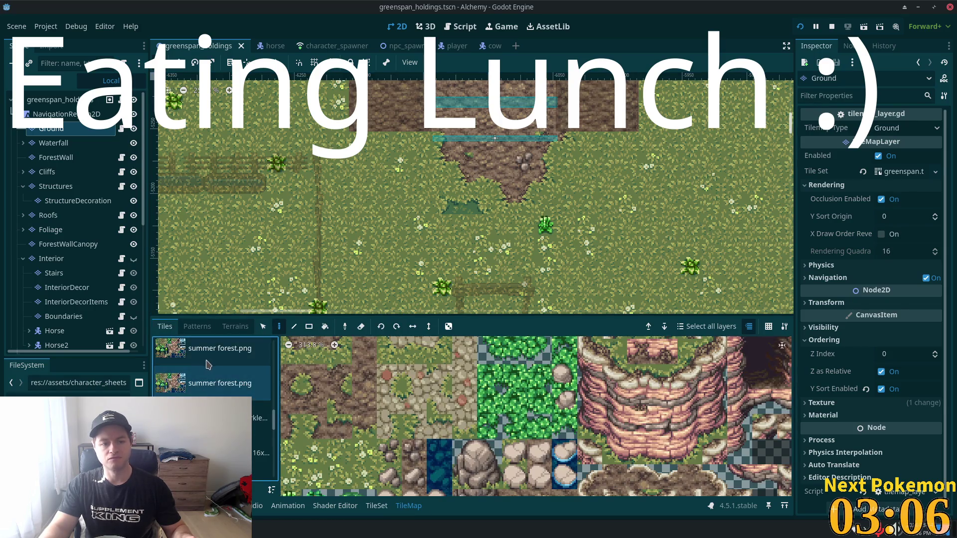
left_click(232, 328)
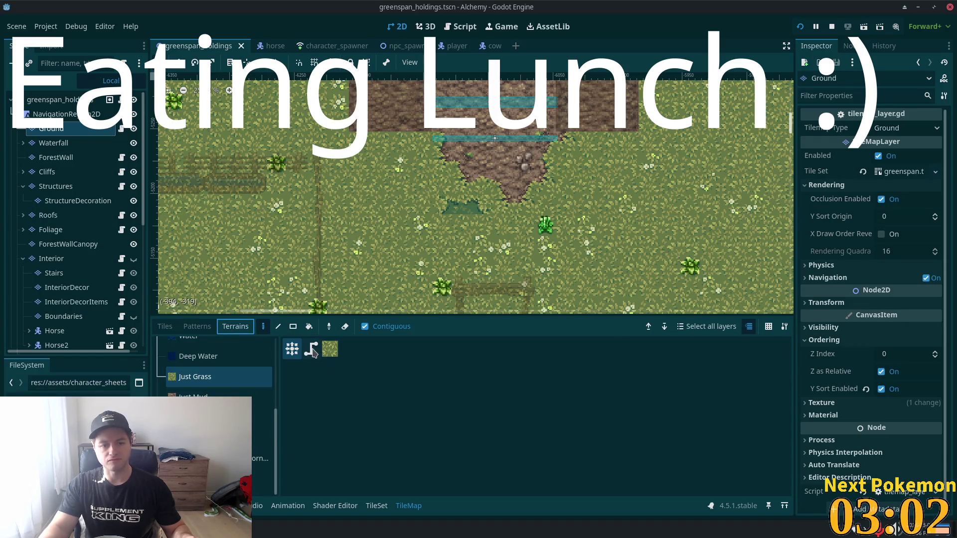
left_click(331, 351)
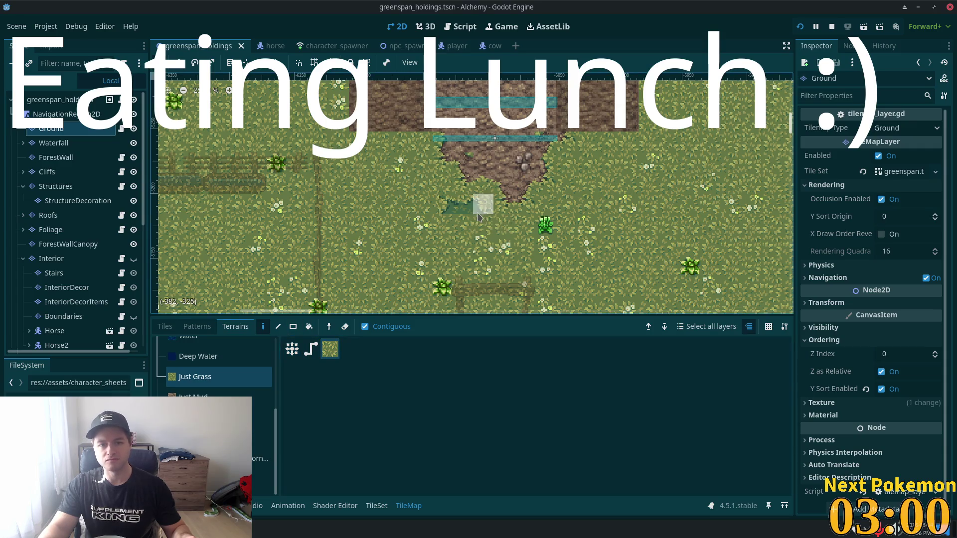
left_click_drag(475, 217, 436, 216)
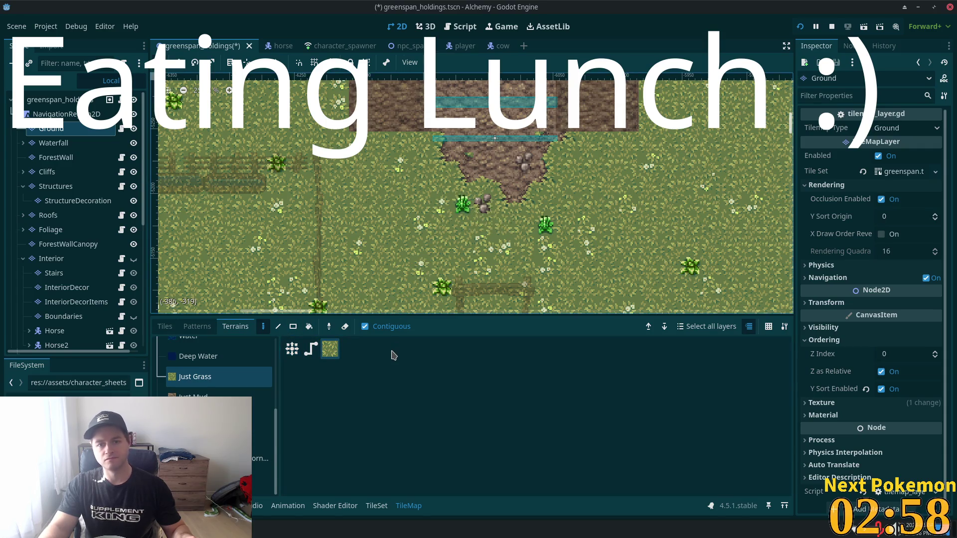
key("ctrl+s")
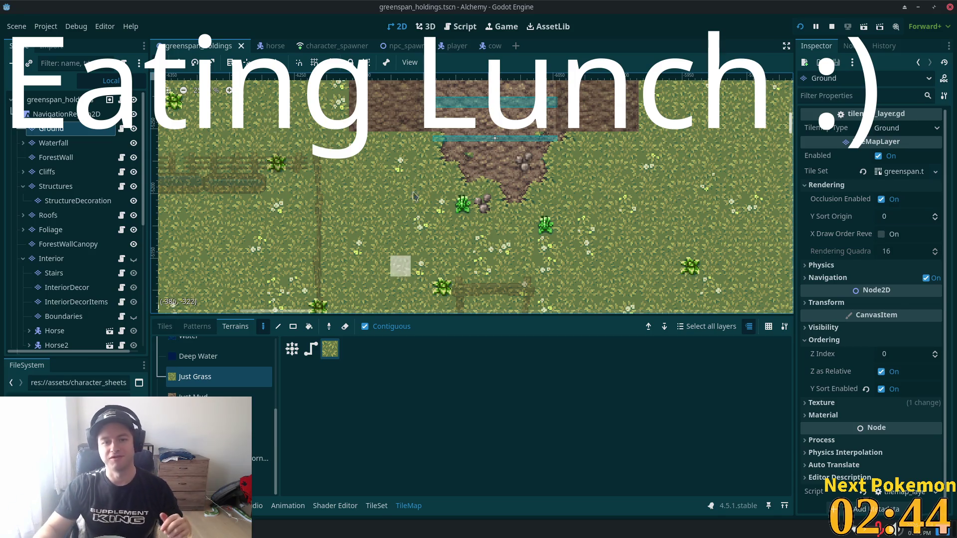
Zoom and pan around the map to inspect the repainted grass, then restore the terrain painting panel
scroll(523, 180, "down", 1)
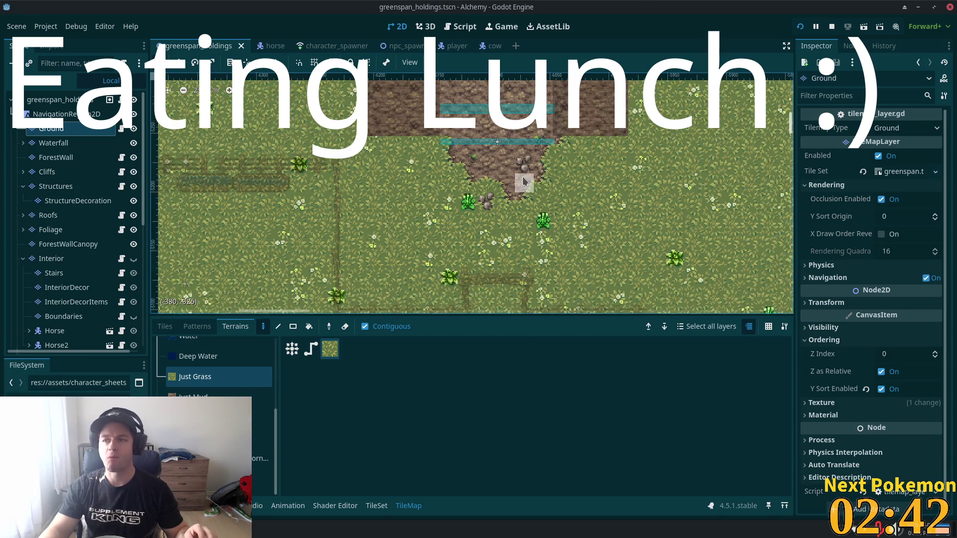
scroll(519, 207, "up", 1)
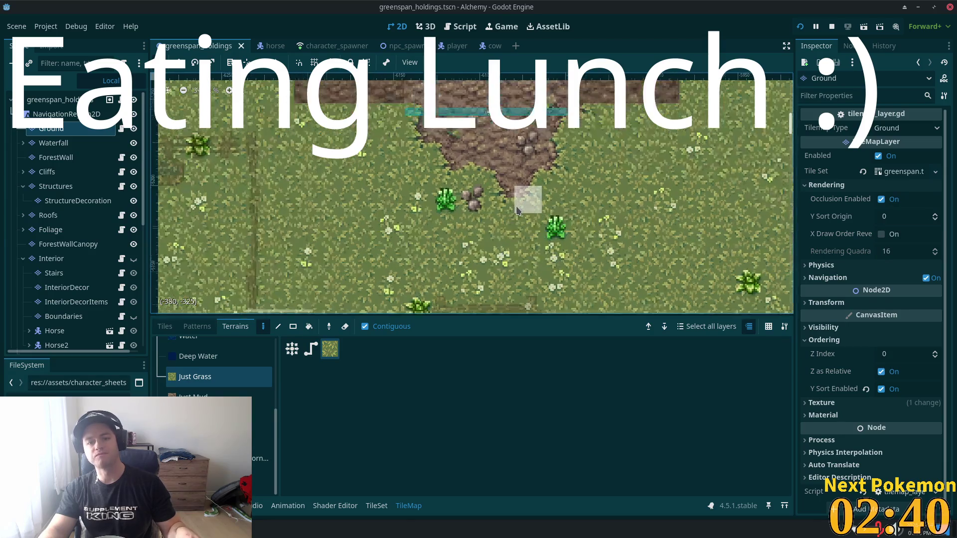
scroll(521, 204, "down", 2)
scroll(482, 180, "up", 1)
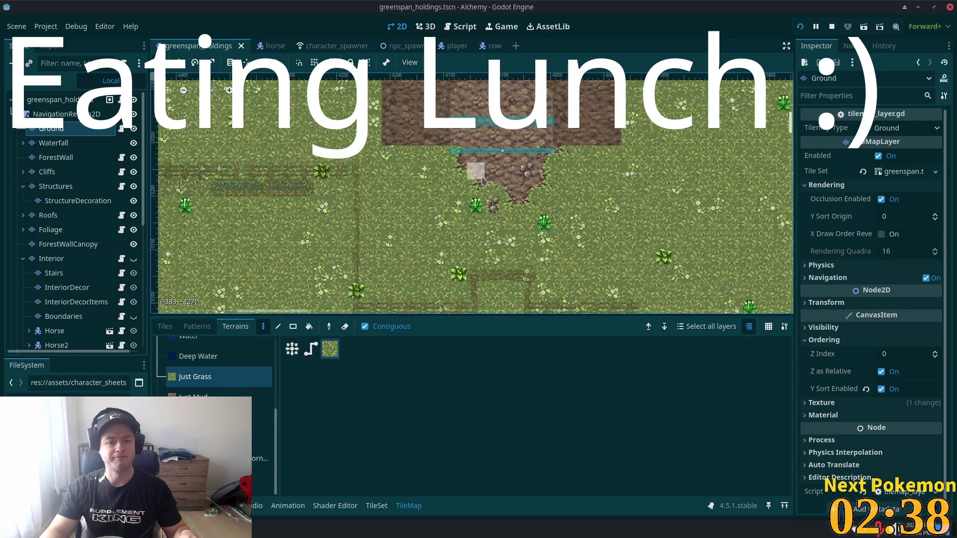
scroll(479, 179, "down", 4)
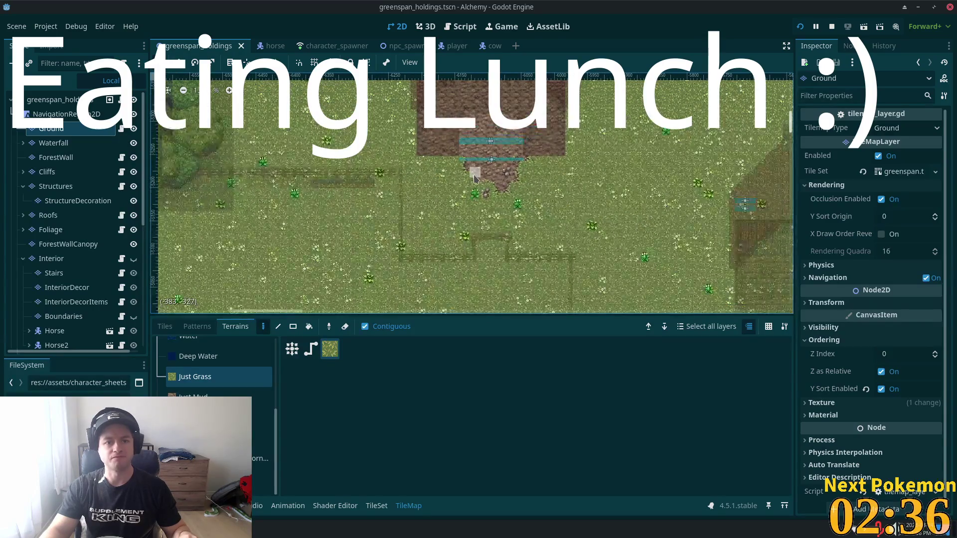
scroll(475, 178, "down", 1)
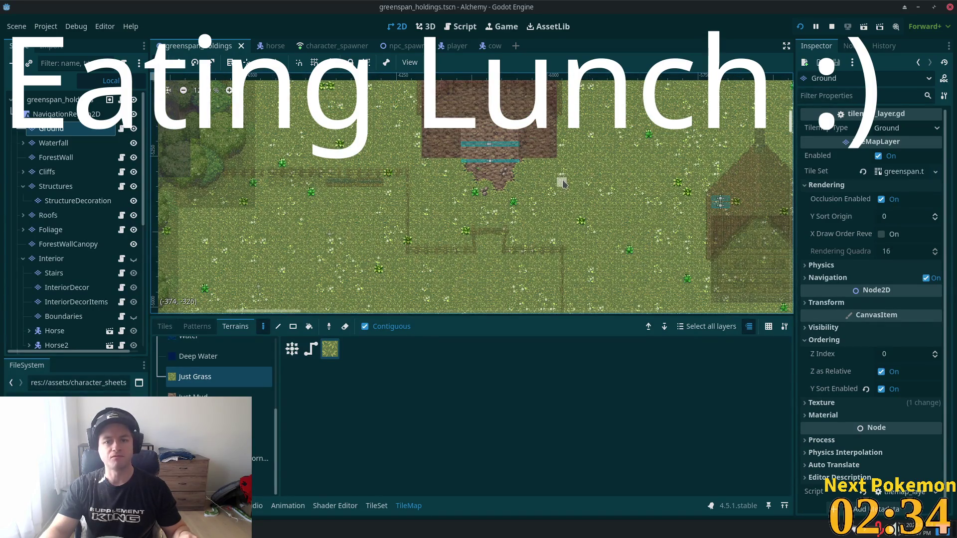
scroll(562, 183, "down", 2)
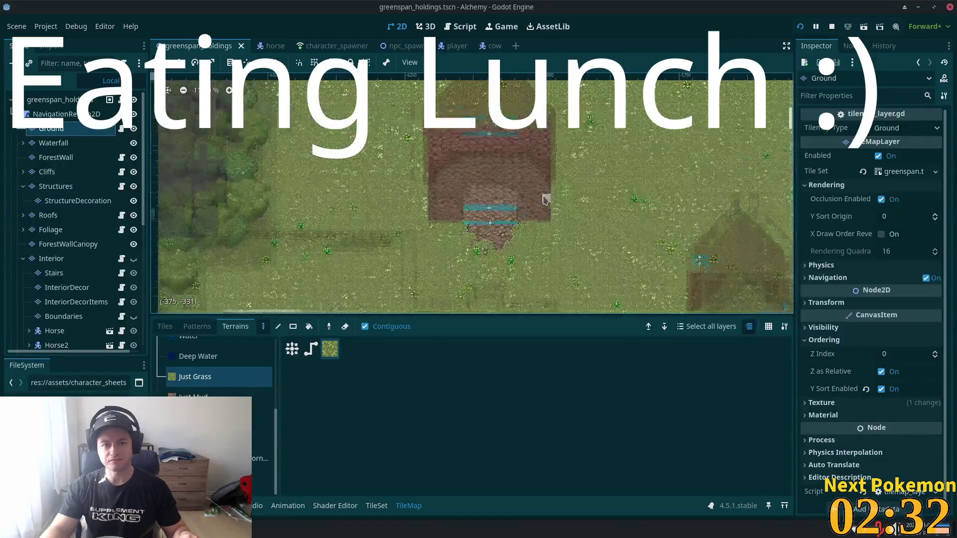
scroll(544, 199, "up", 4)
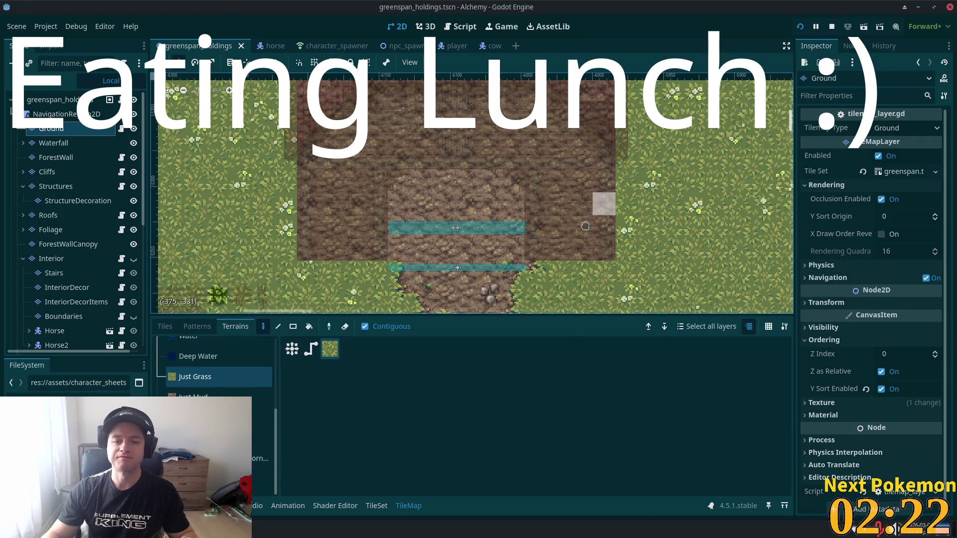
scroll(565, 212, "down", 4)
scroll(564, 228, "down", 2)
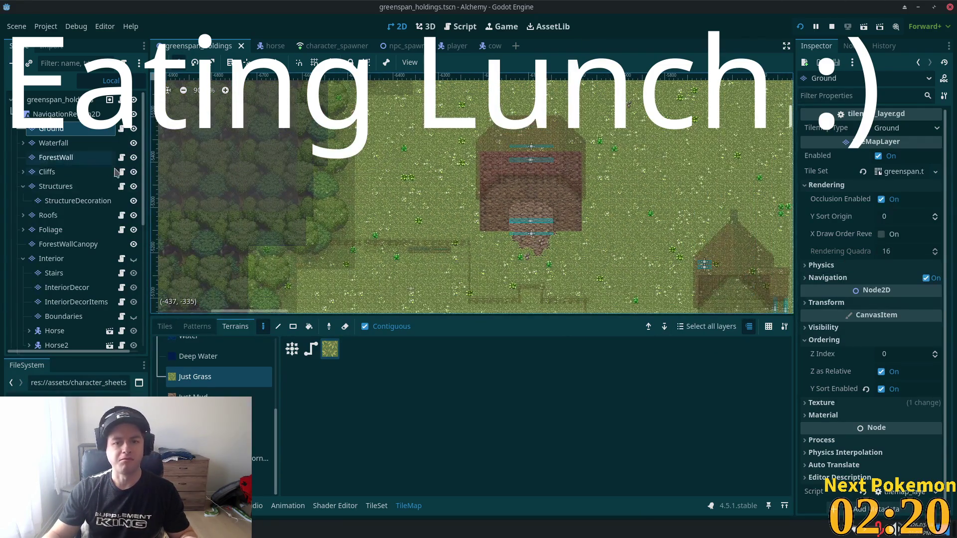
scroll(555, 274, "up", 3)
scroll(555, 274, "up", 3)
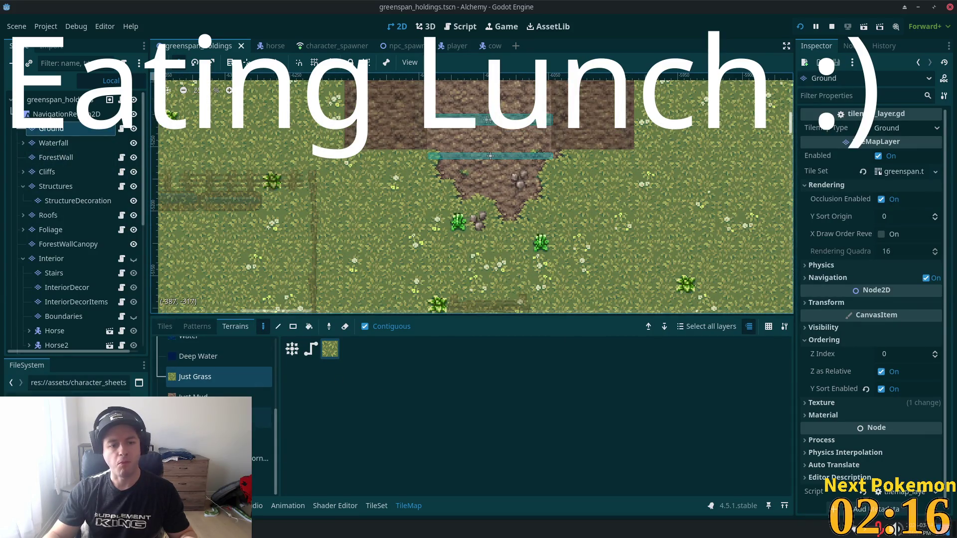
left_click_drag(375, 304, 384, 224)
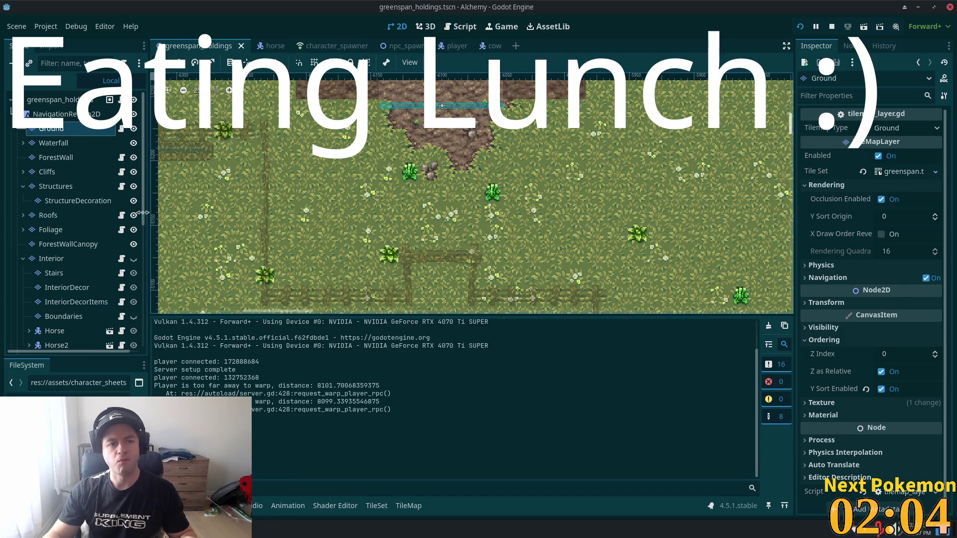
left_click(51, 128)
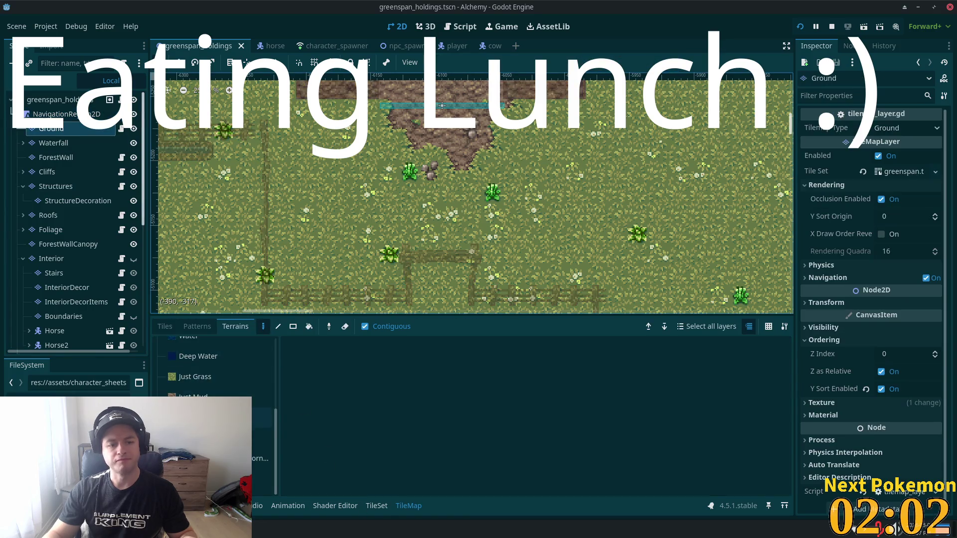
Drag-paint the Just Grass pattern across the fenced field, then switch to individual tile placement
left_click(329, 350)
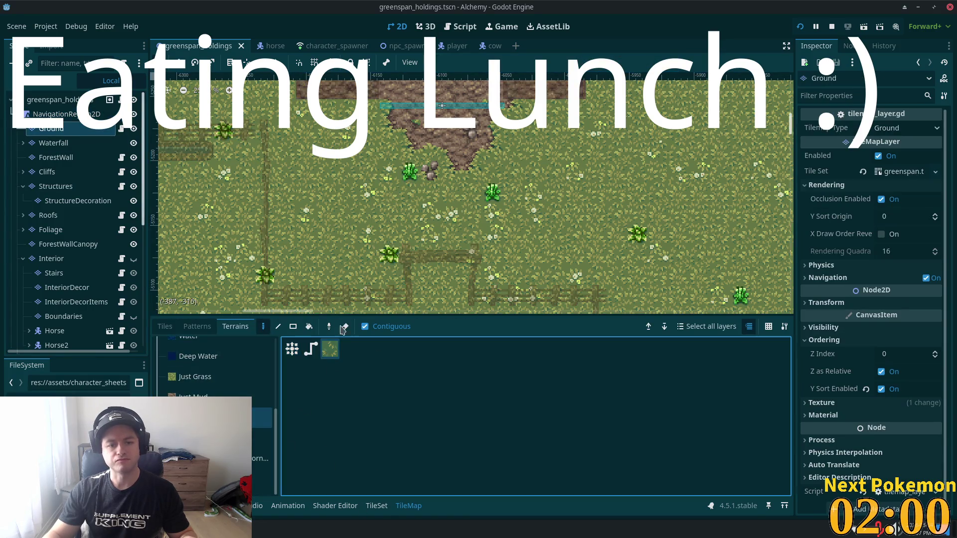
mouse_move(376, 214)
left_mouse_down()
mouse_move(418, 259)
mouse_move(351, 214)
mouse_move(378, 192)
mouse_move(442, 238)
mouse_move(448, 277)
left_mouse_up()
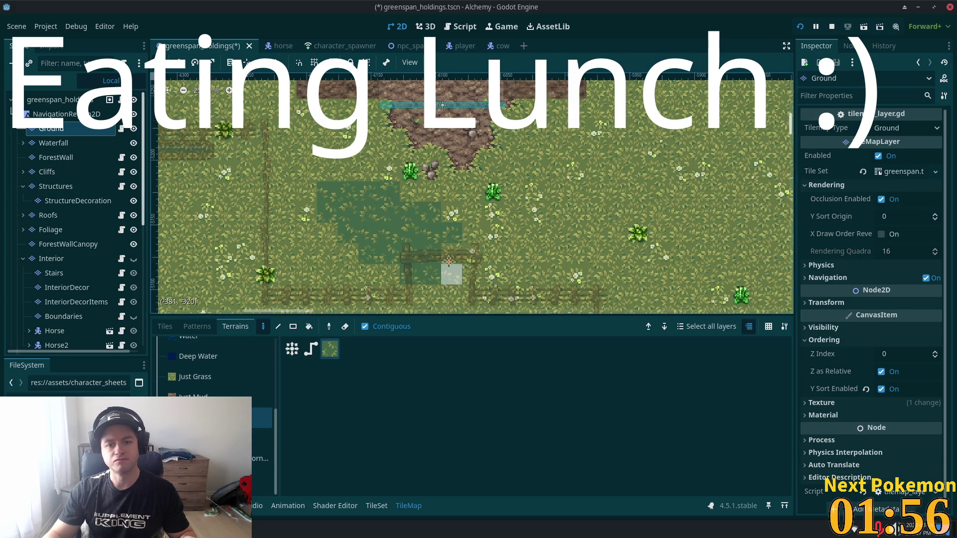
scroll(439, 239, "down", 5)
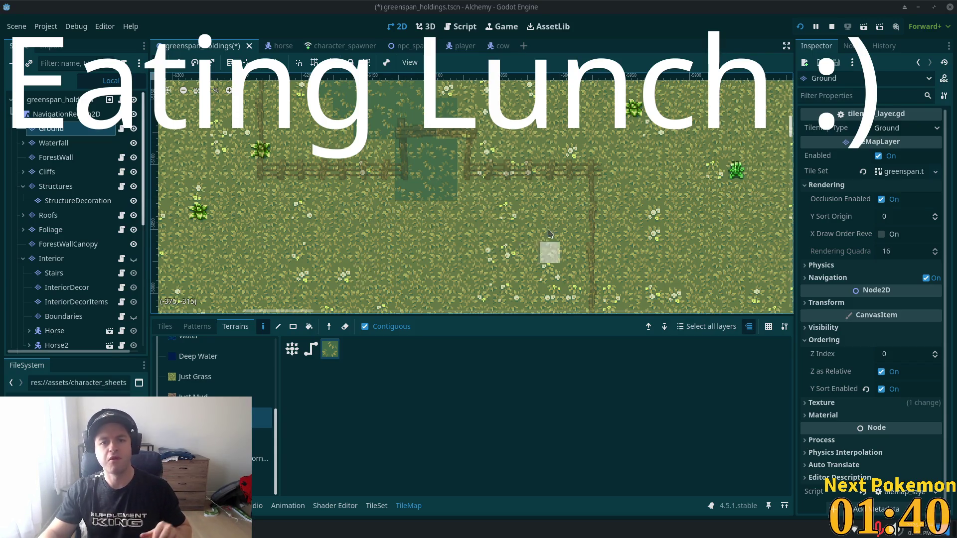
scroll(538, 240, "up", 2)
scroll(522, 227, "up", 4)
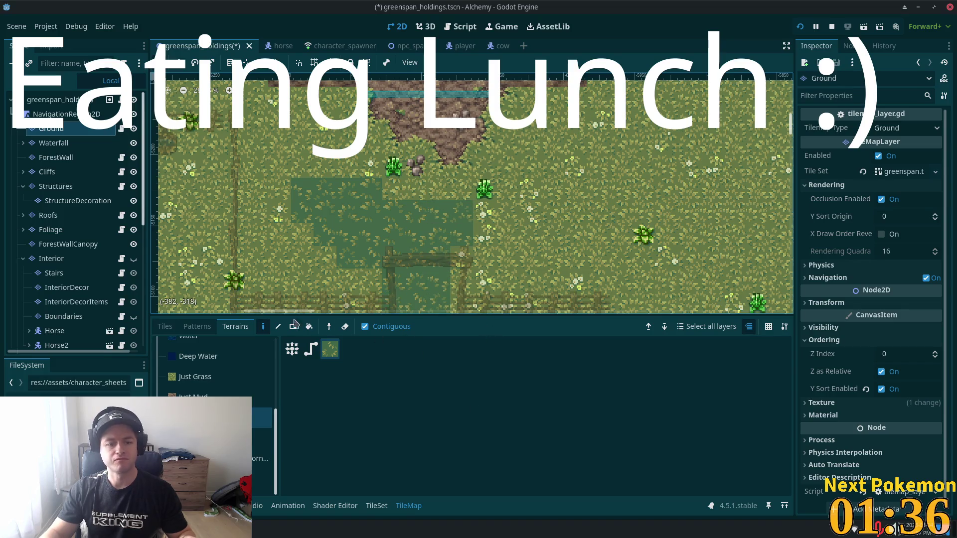
left_click(164, 326)
Paint a strip of atlas grass tiles along the fence, adding a darker grass tile
scroll(417, 475, "down", 3)
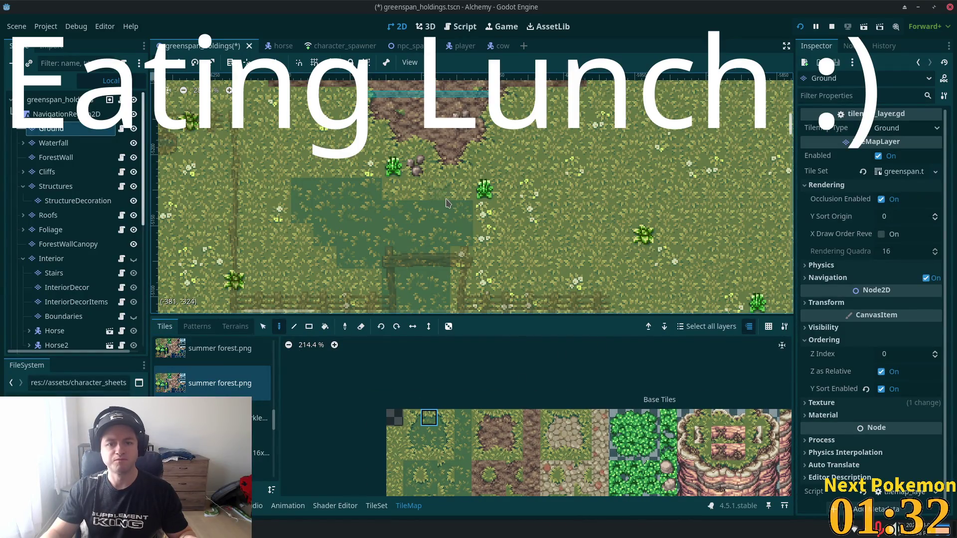
left_click(451, 215, "ctrl")
left_click_drag(462, 212, 455, 309)
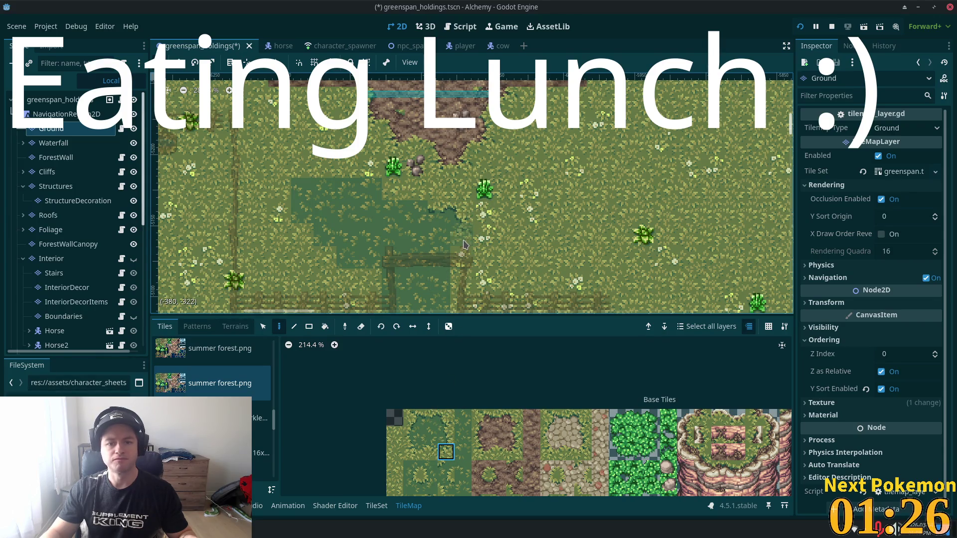
left_click(446, 435)
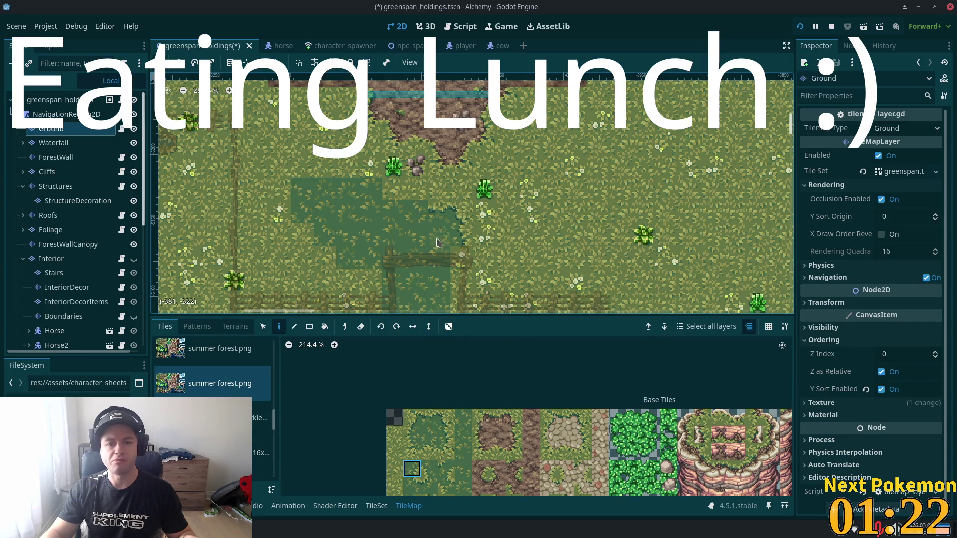
left_click(448, 449)
left_click_drag(468, 278, 506, 172)
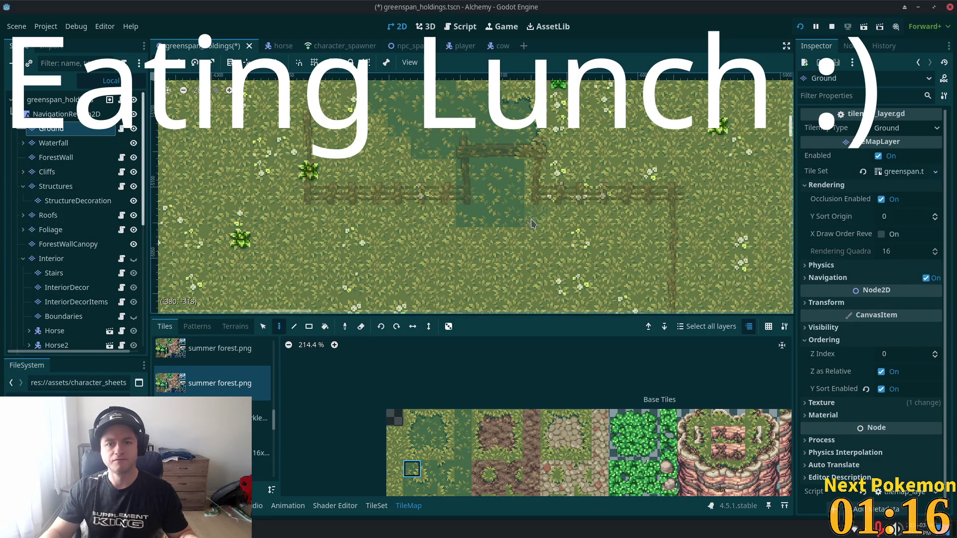
left_click(446, 436)
scroll(446, 442, "down", 1)
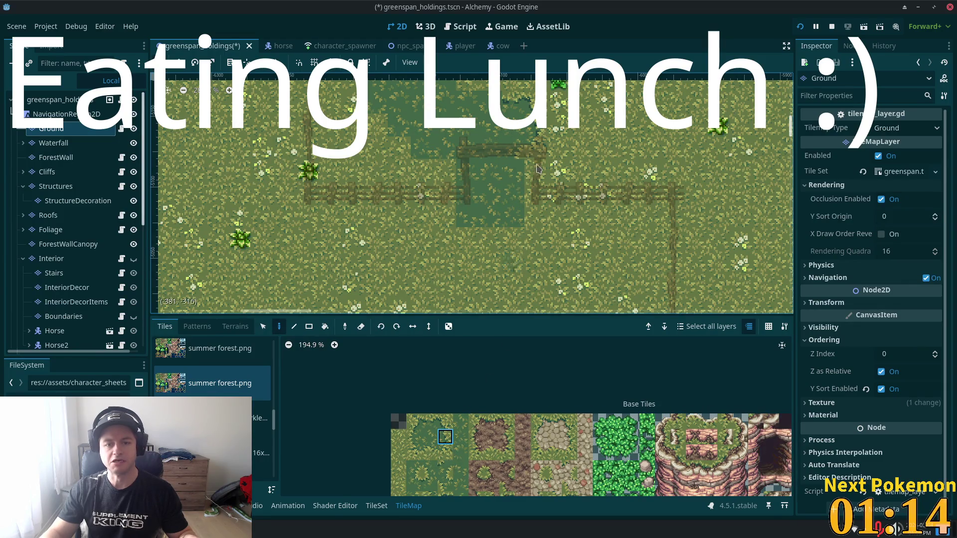
scroll(462, 409, "down", 1)
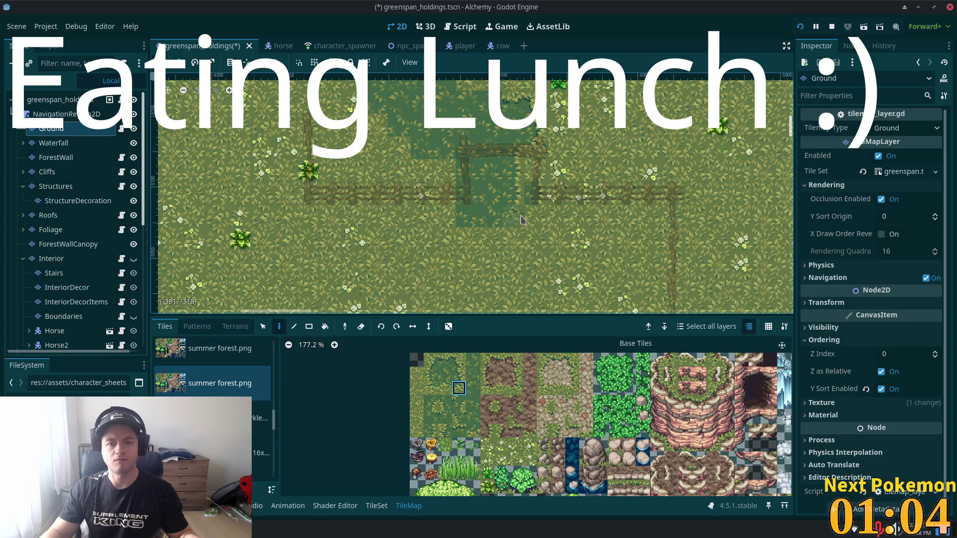
left_click(445, 388)
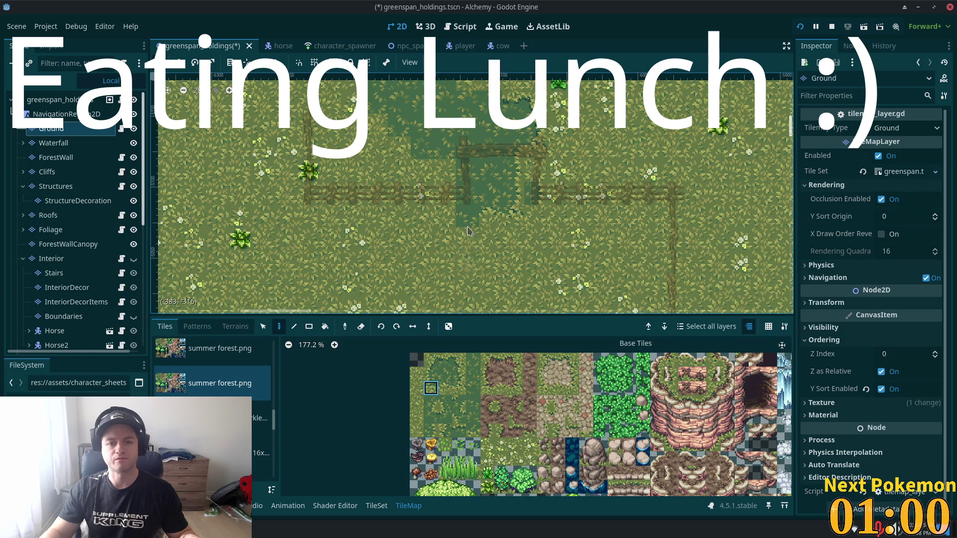
left_click(432, 374)
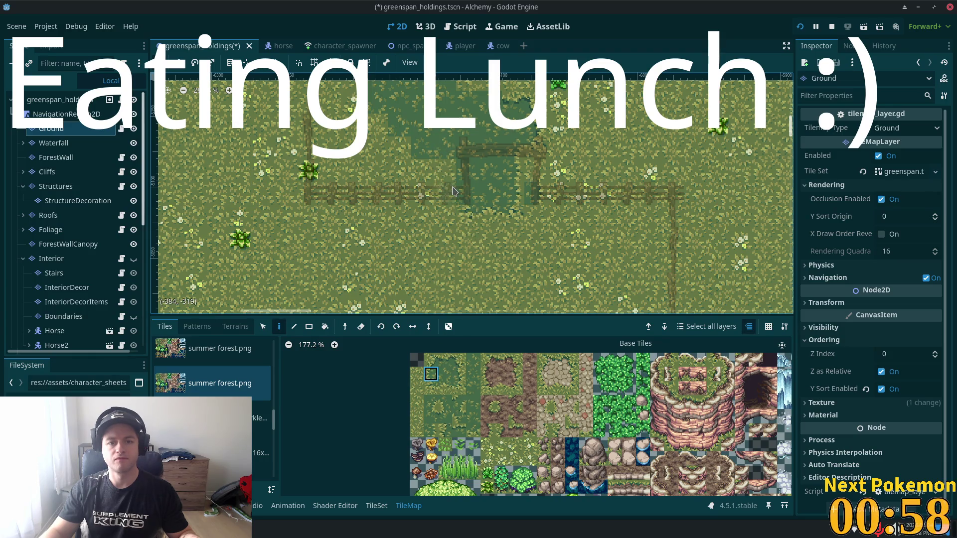
left_click(454, 191)
Try several more grass edge tiles, then save the scene and switch to Cursor
left_click_drag(445, 402, 445, 388)
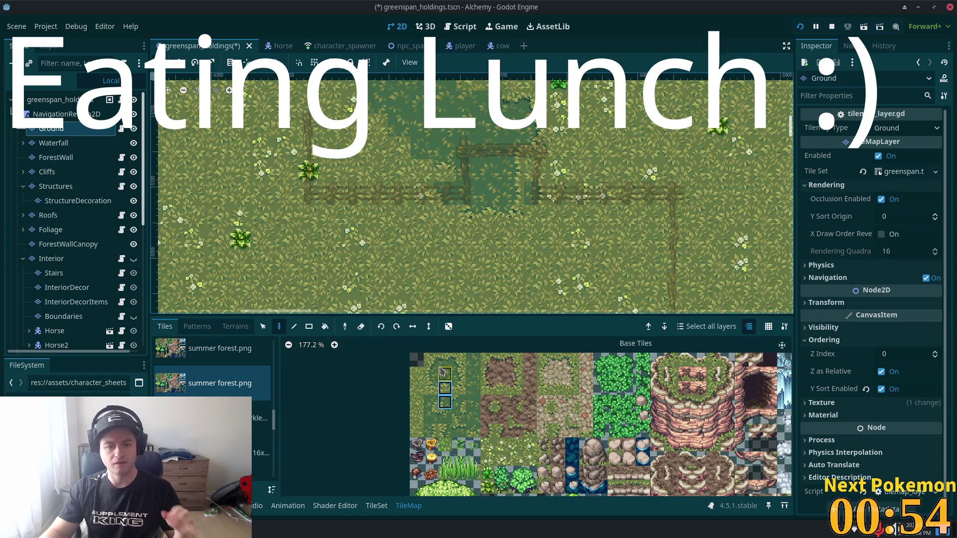
left_click(430, 388)
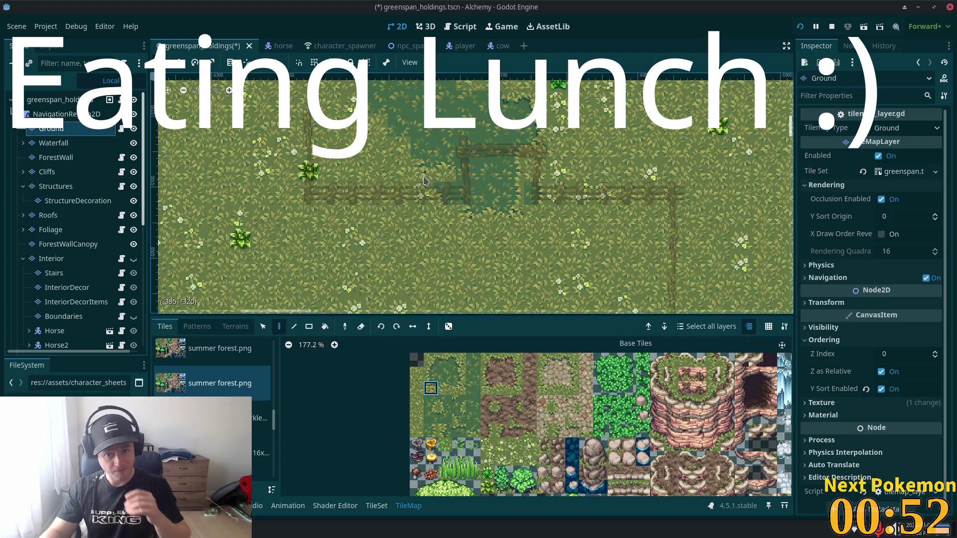
left_click(433, 417)
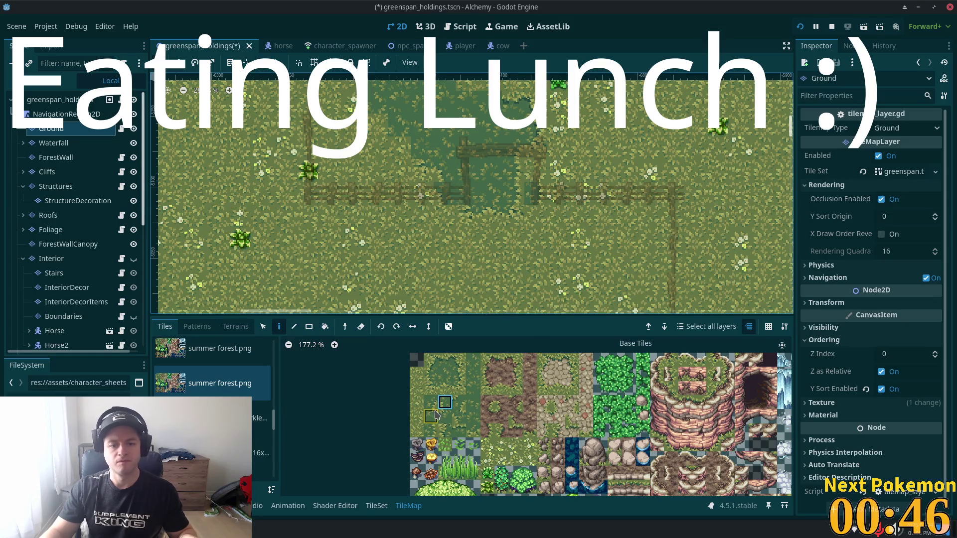
left_click(431, 374)
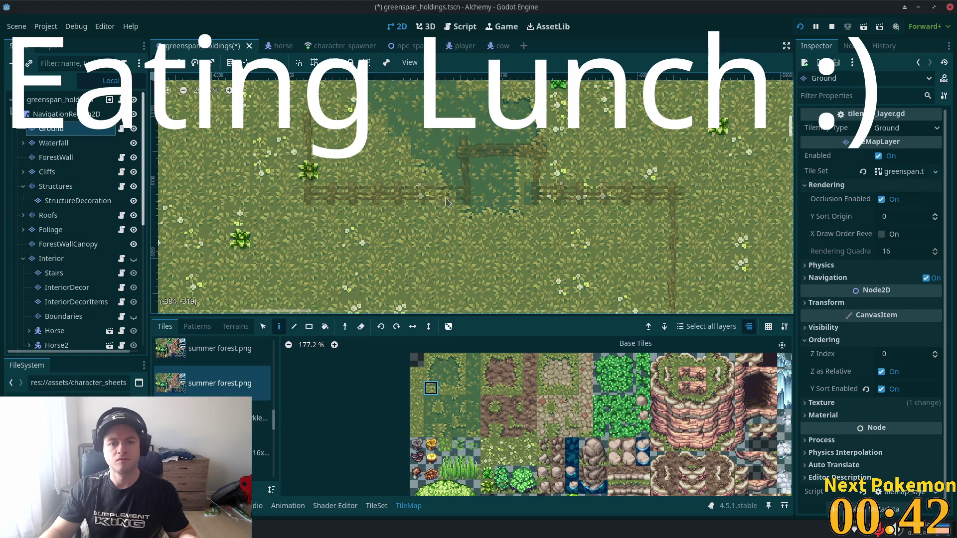
scroll(527, 201, "down", 1)
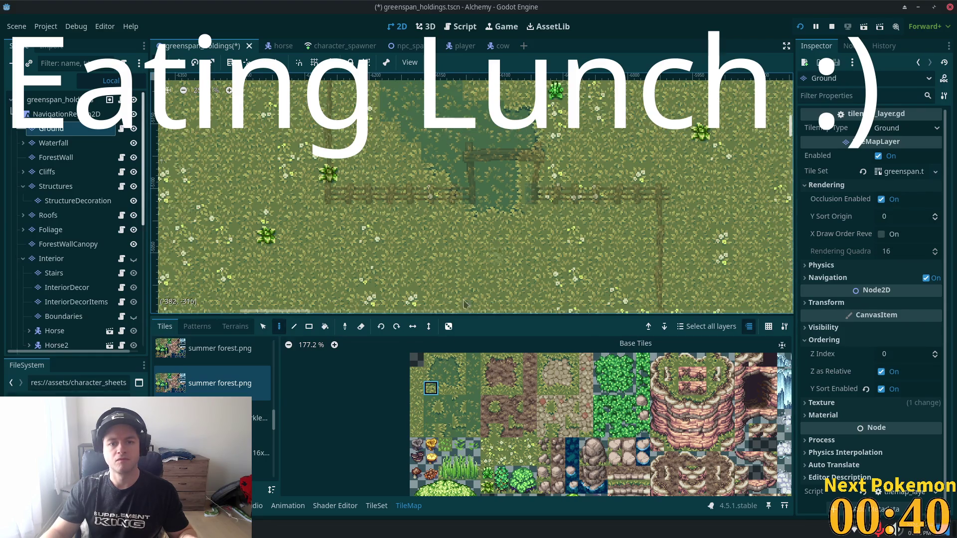
left_click(444, 403)
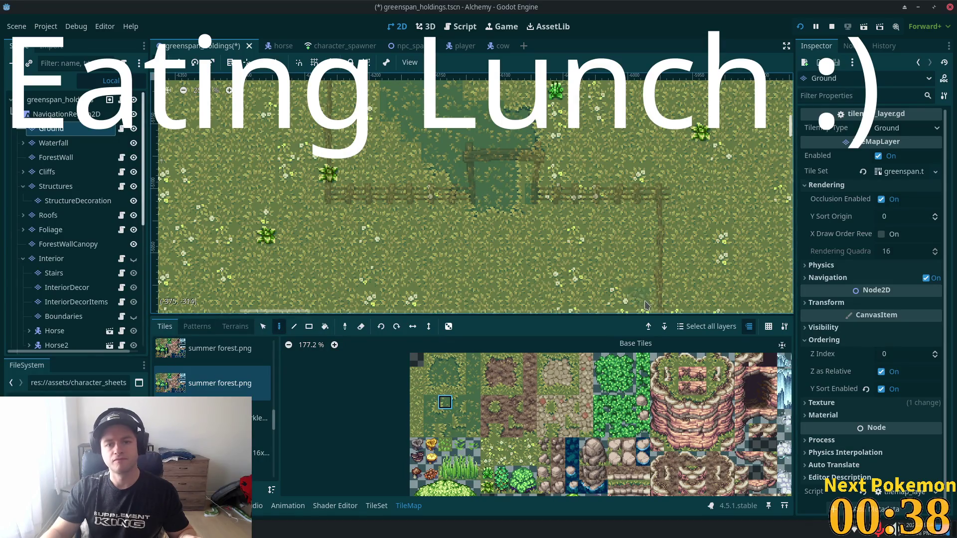
key("ctrl+s")
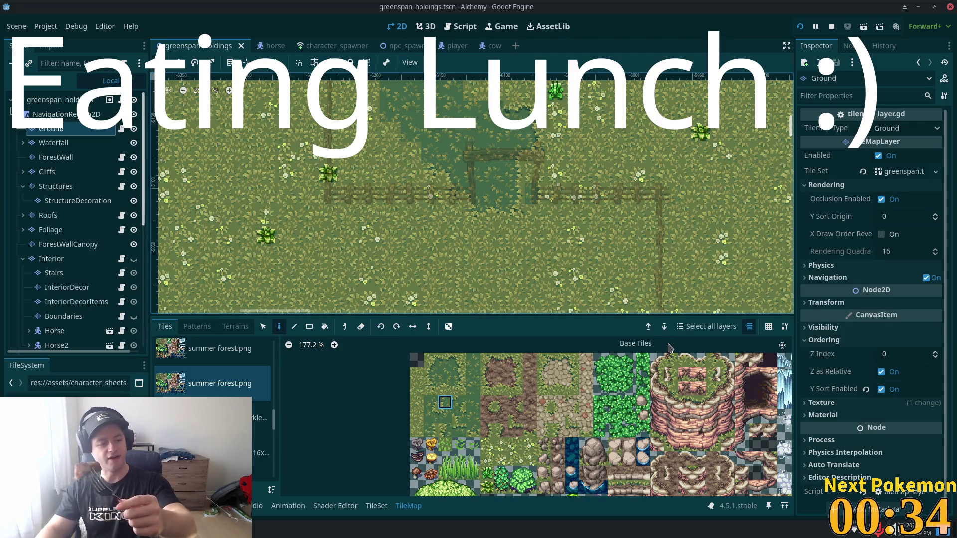
key("alt+Tab")
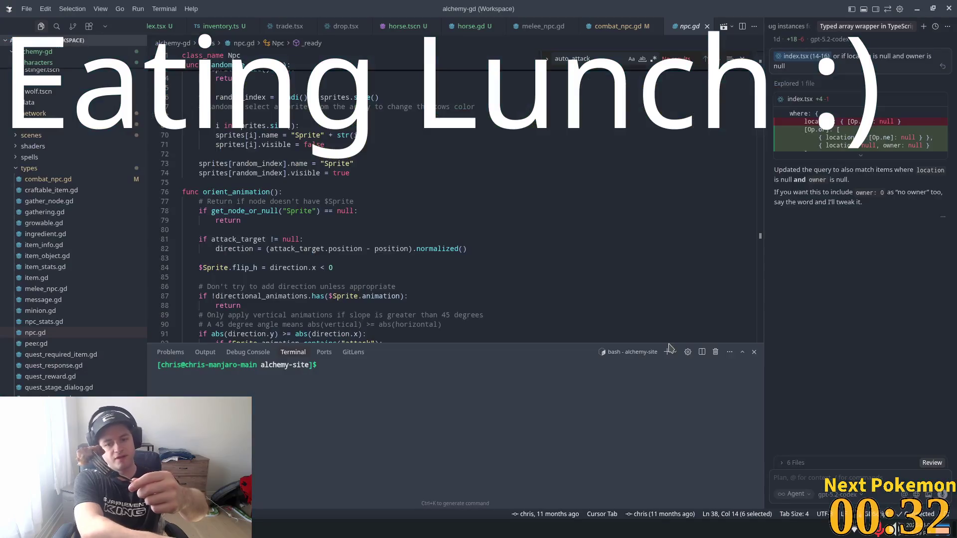
Switch from Cursor's npc.gd back to the Godot editor
key("alt+Tab")
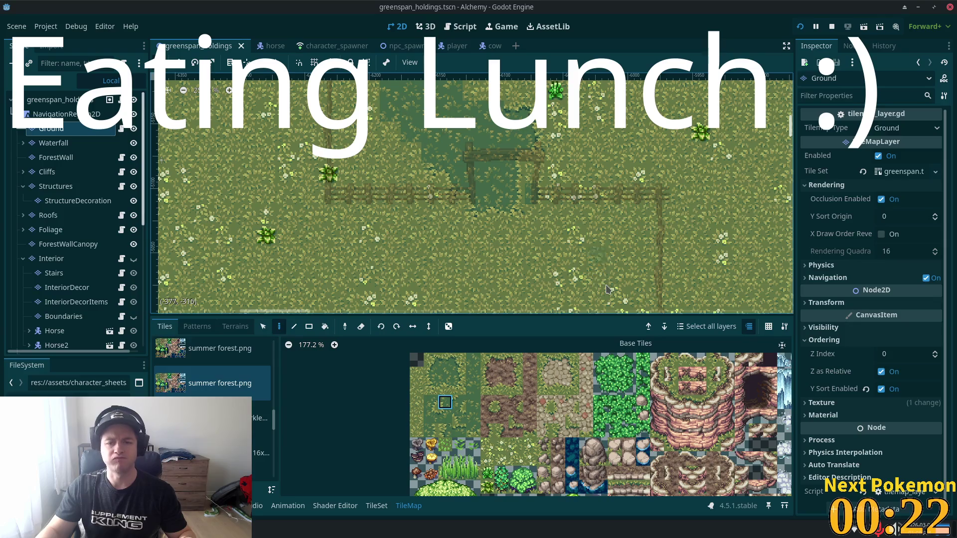
Pan to the patch below the cliff and paint dark grass tiles into it
mouse_move(659, 197)
left_mouse_down()
mouse_move(527, 277)
mouse_move(519, 200)
left_mouse_up()
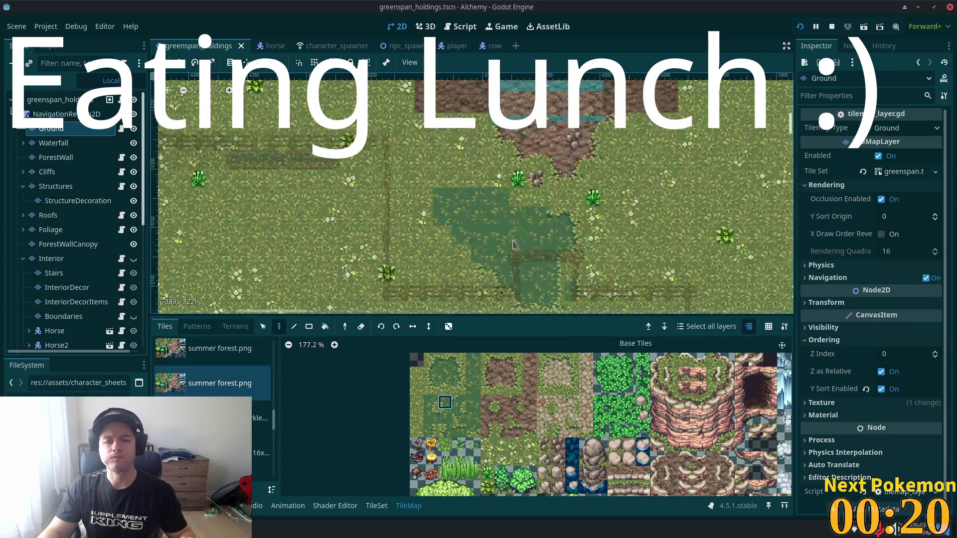
left_click_drag(560, 224, 543, 218)
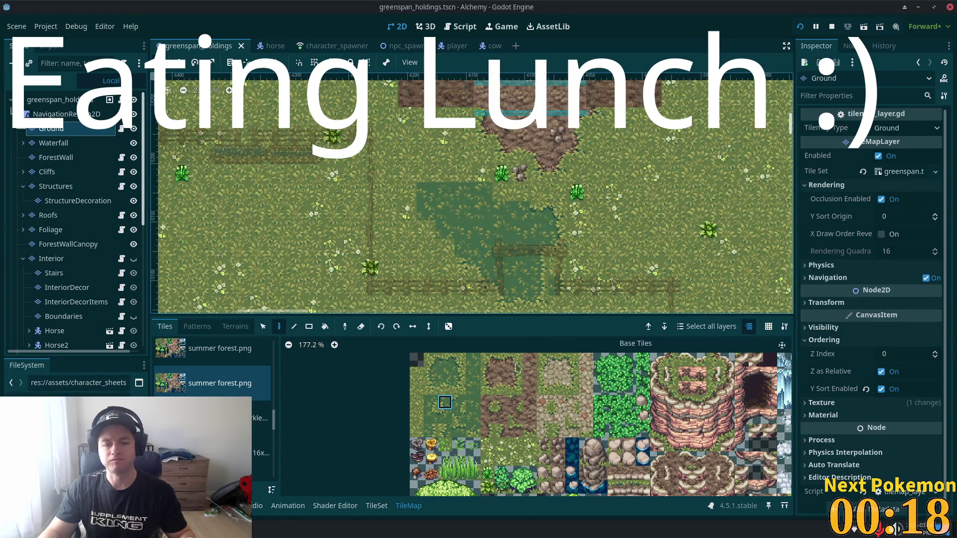
scroll(449, 448, "up", 2)
left_click(447, 461)
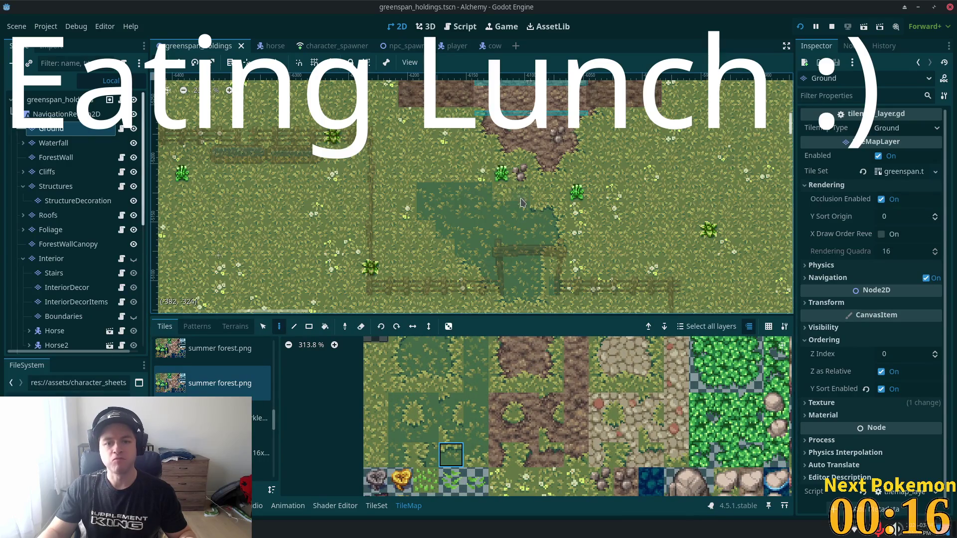
left_click(509, 215)
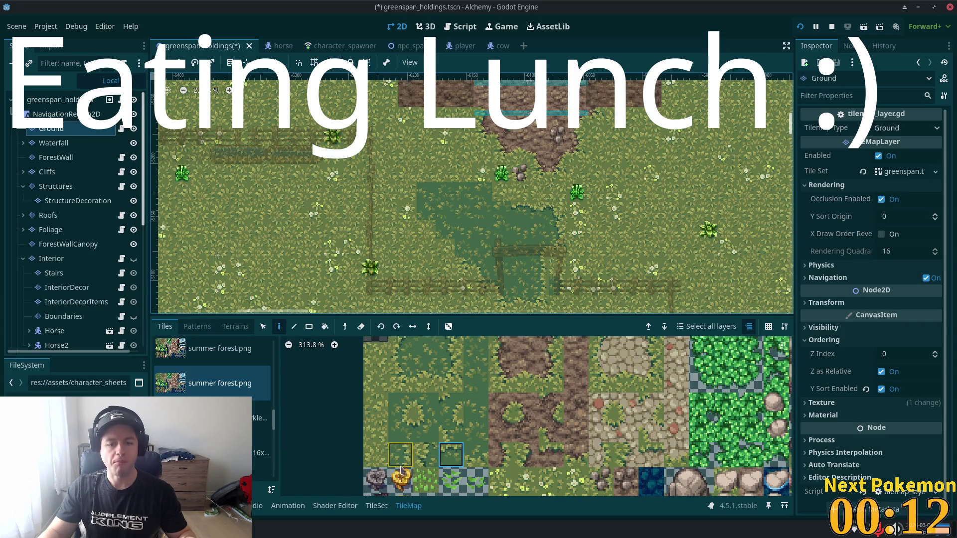
Pick rounded grass corner, edge and diagonal tiles for the patch, then save the scene
left_click(400, 429)
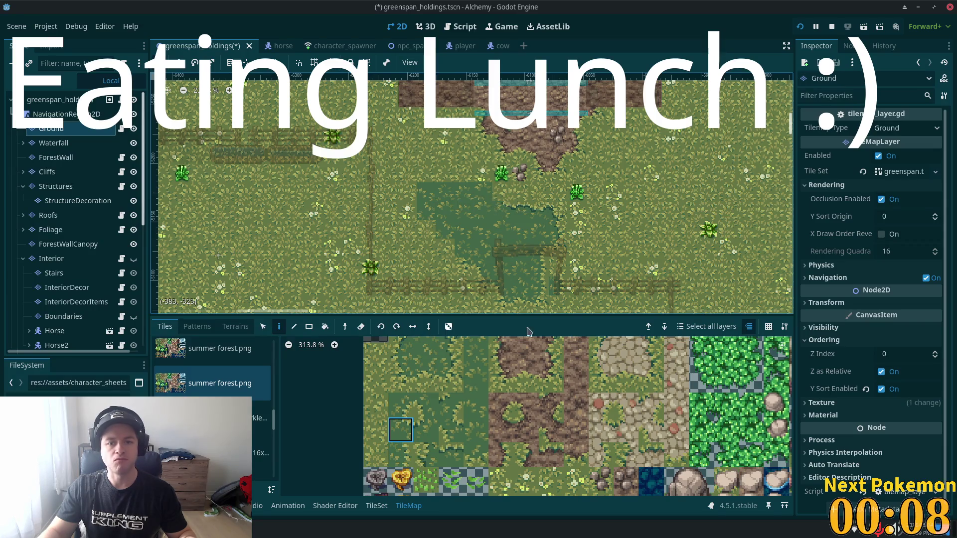
scroll(456, 359, "up", 2)
left_click(443, 383)
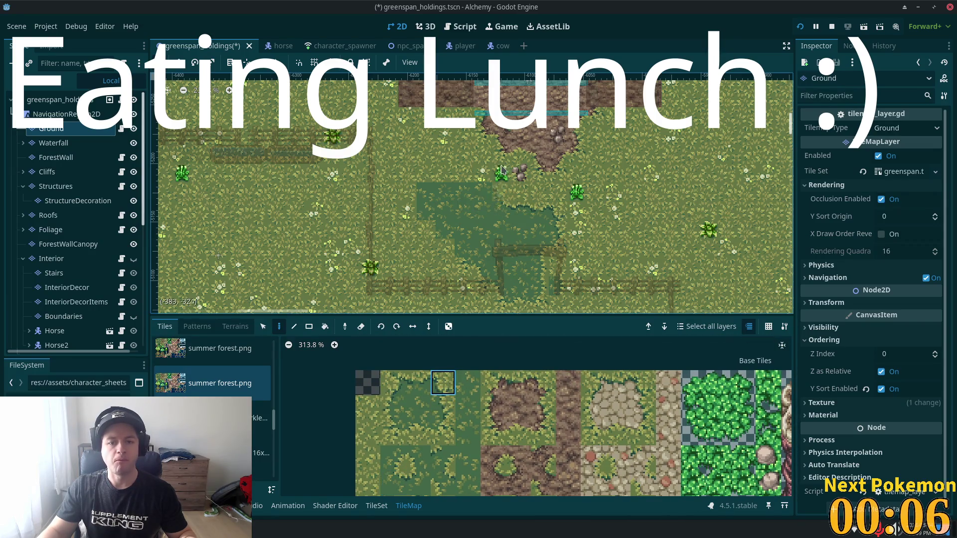
left_click(418, 383)
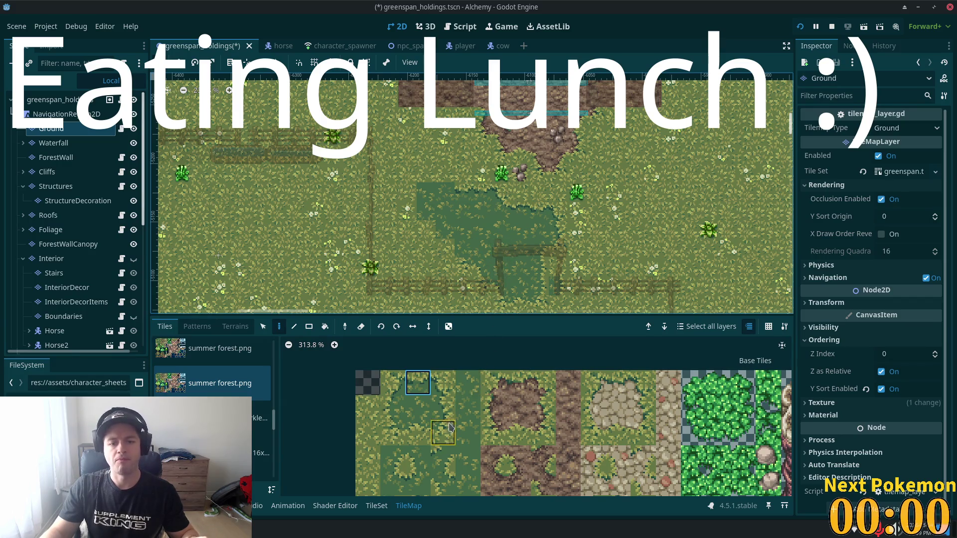
scroll(450, 427, "down", 3)
left_click(440, 448)
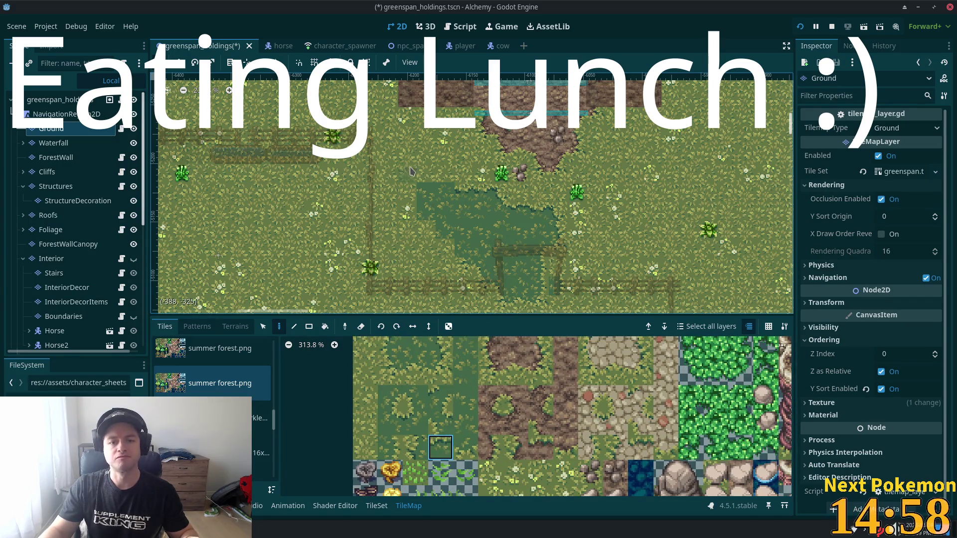
scroll(389, 411, "up", 2)
left_click(389, 370)
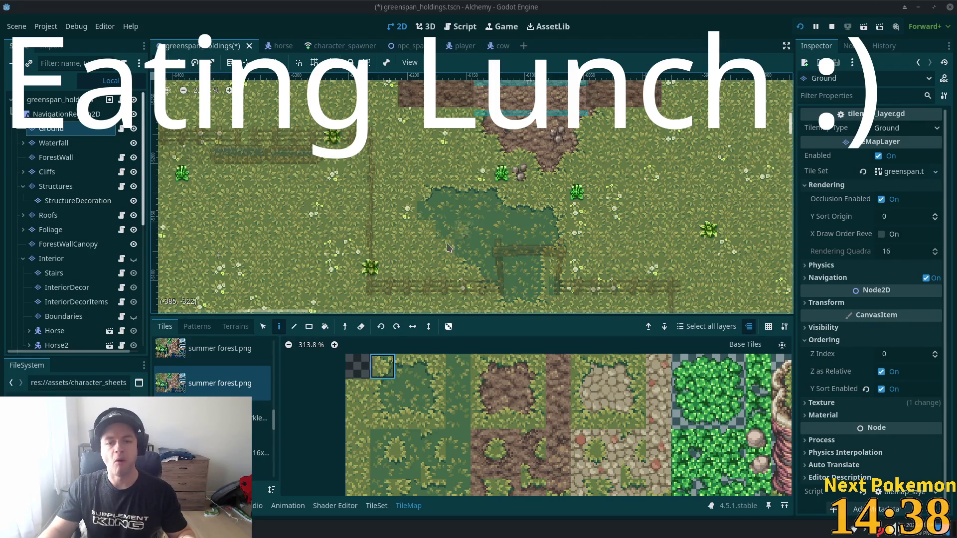
left_click(427, 215, "ctrl")
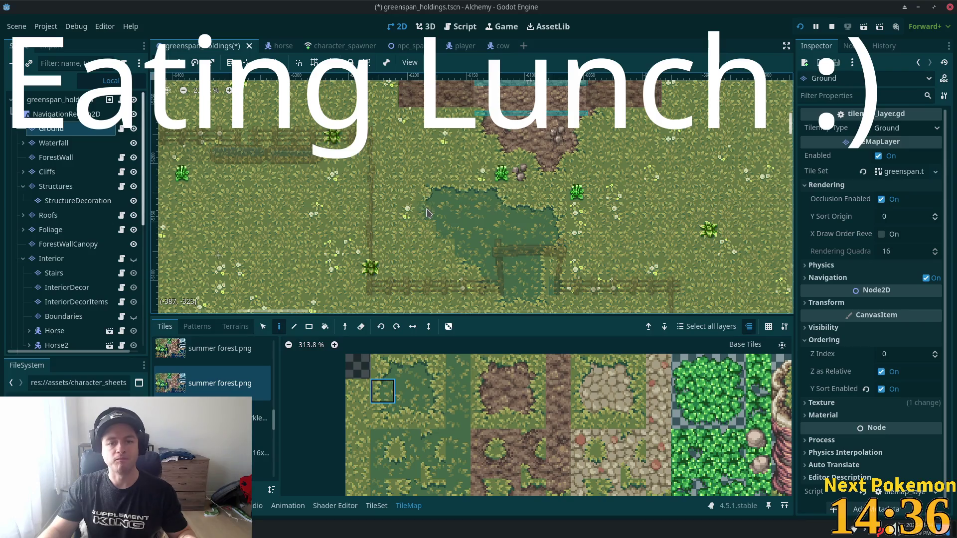
left_click(379, 417)
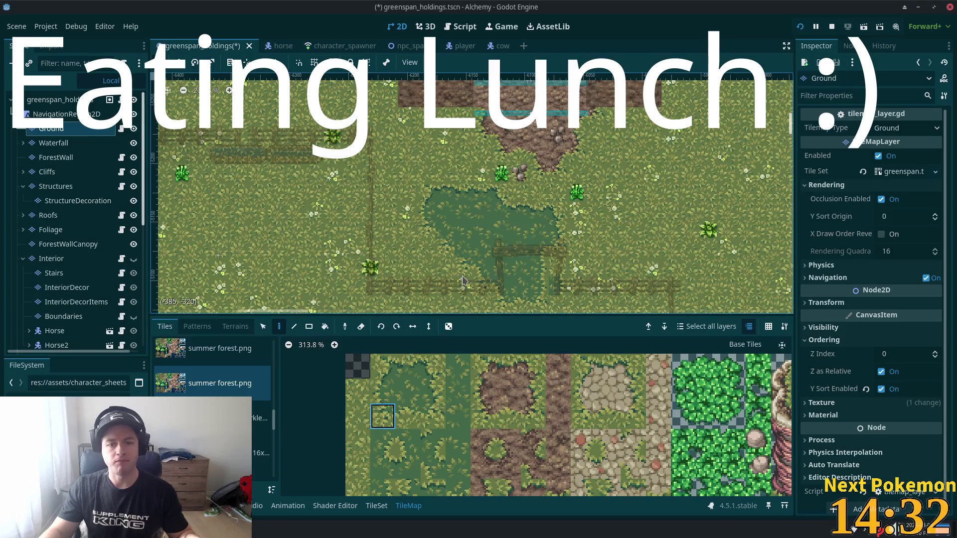
left_click(407, 441)
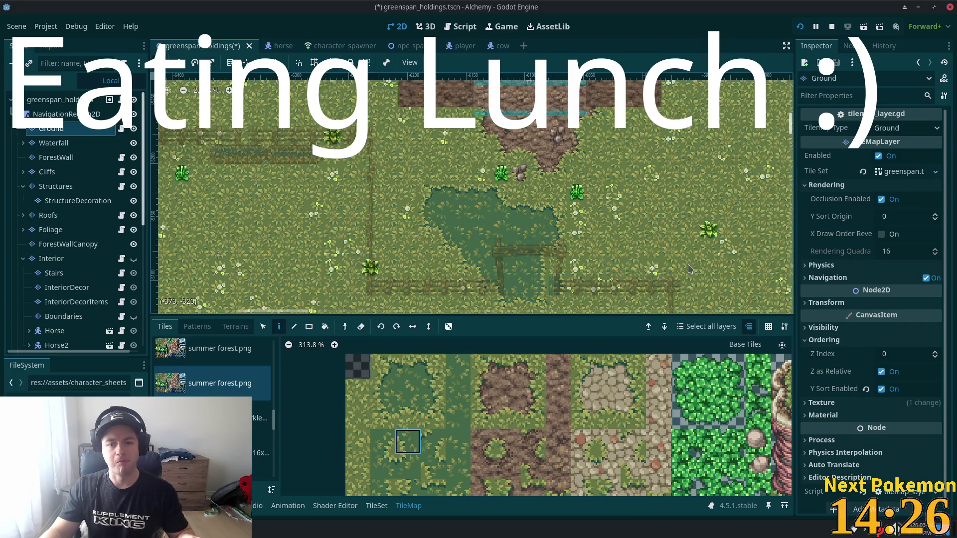
key("ctrl+s")
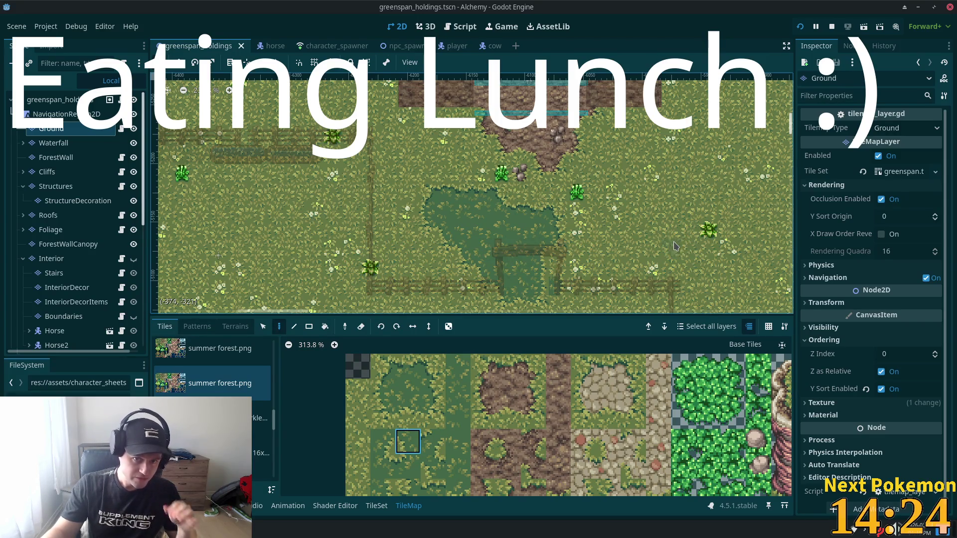
Zoom and pan the map to bring the house into view
scroll(643, 220, "down", 4)
scroll(640, 221, "down", 1)
mouse_move(641, 221)
left_mouse_down()
mouse_move(494, 234)
mouse_move(430, 206)
mouse_move(459, 200)
left_mouse_up()
scroll(430, 206, "up", 3)
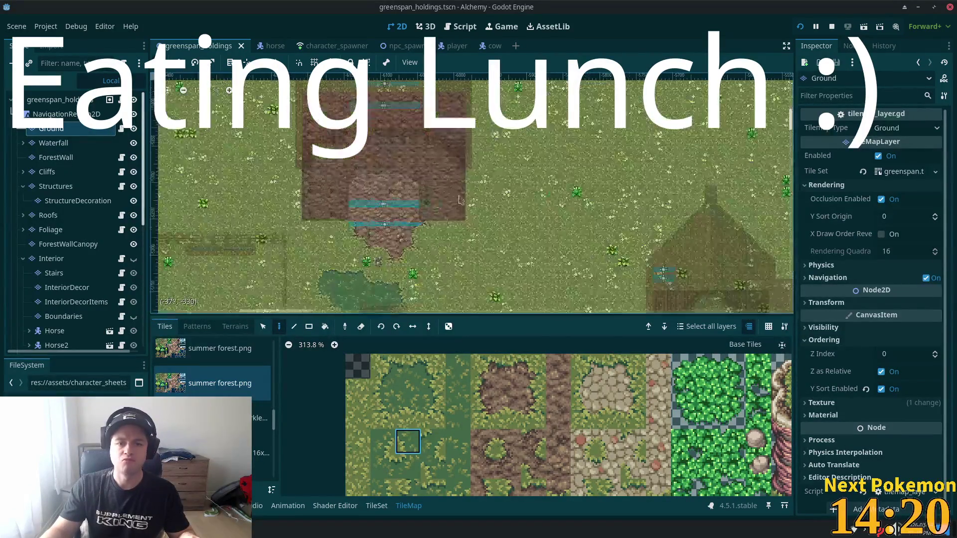
scroll(541, 249, "up", 1)
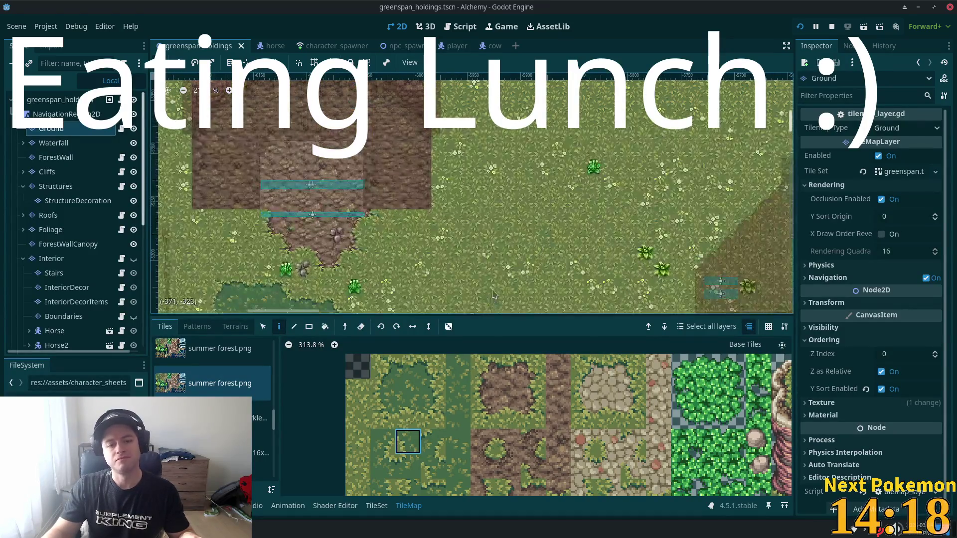
scroll(541, 249, "up", 1)
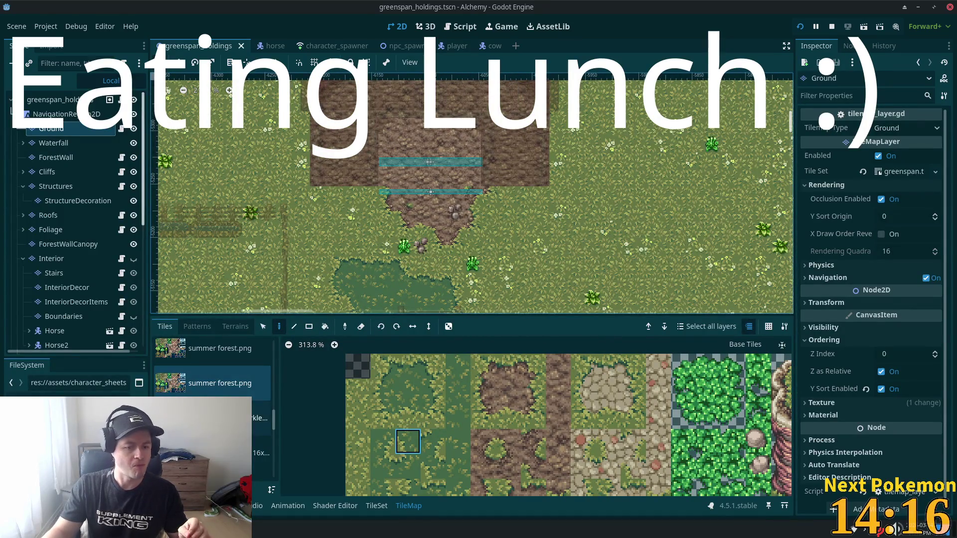
scroll(212, 369, "down", 2)
scroll(212, 379, "down", 3)
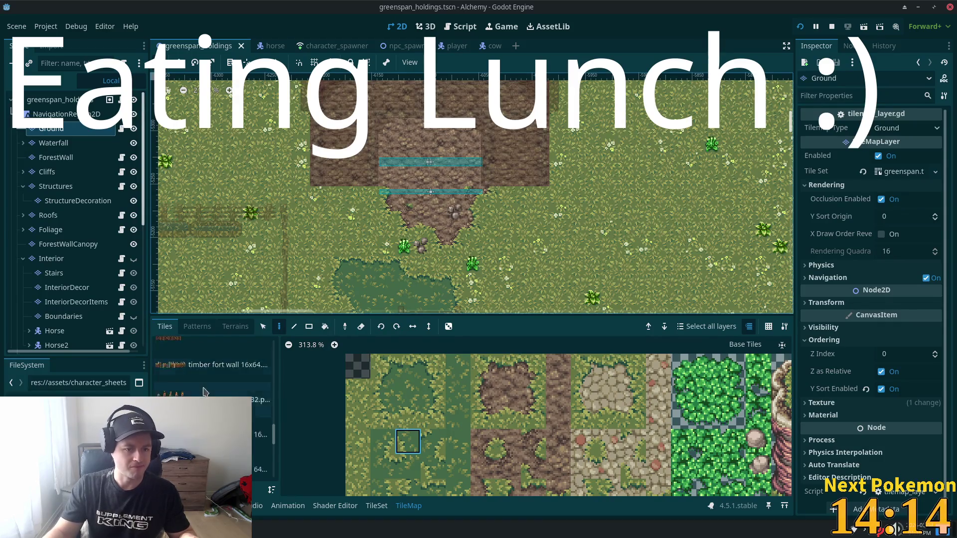
Make Foliage the edited layer and load the village props sheet, selecting a prop tile
left_click(23, 258)
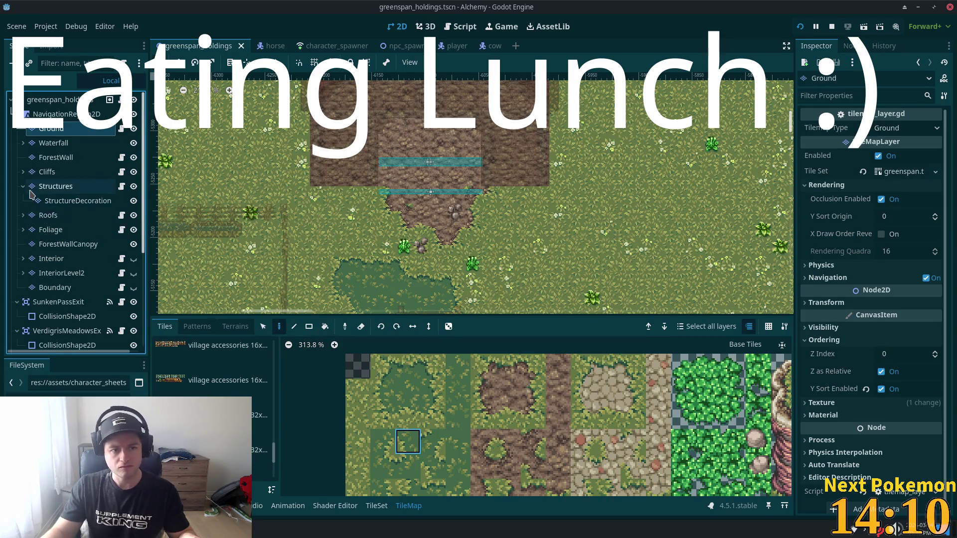
left_click(42, 187)
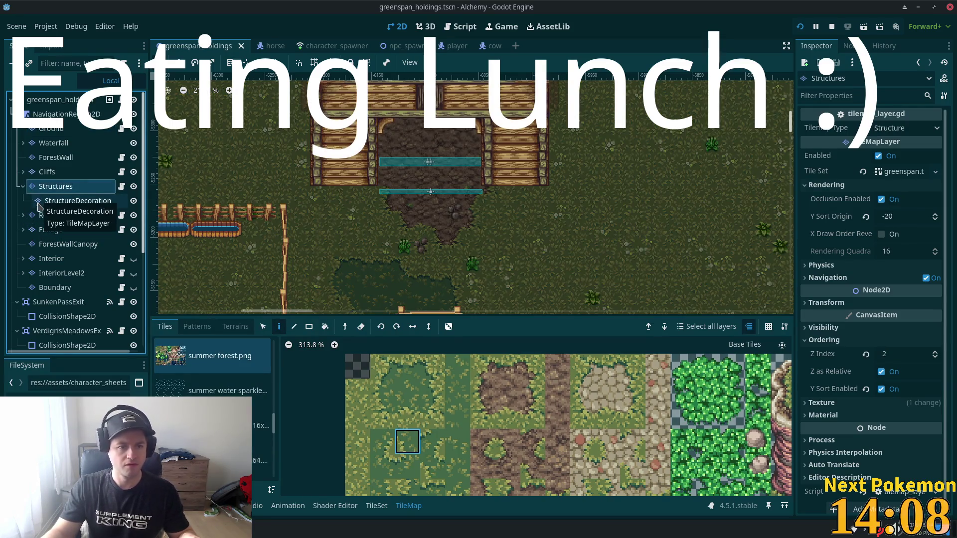
left_click(49, 231)
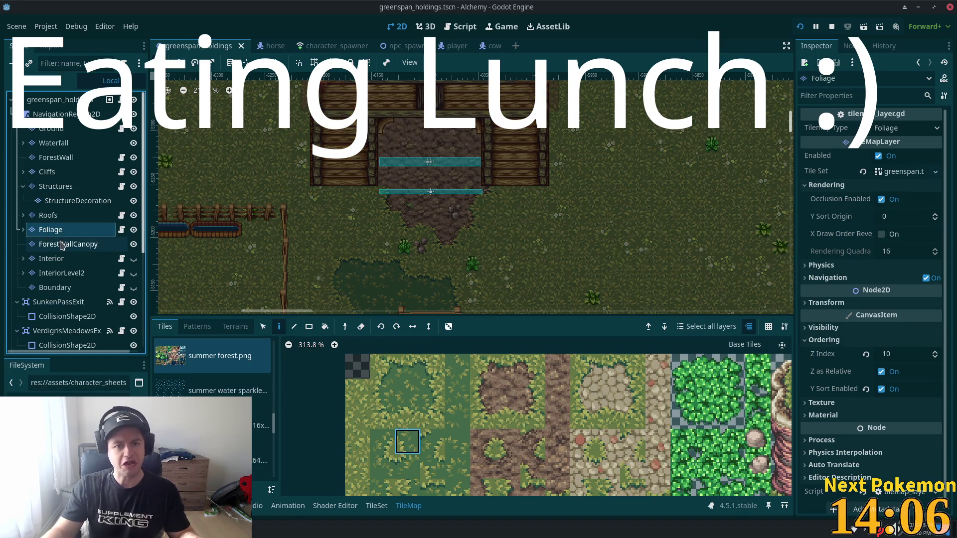
scroll(215, 424, "down", 2)
scroll(215, 423, "down", 5)
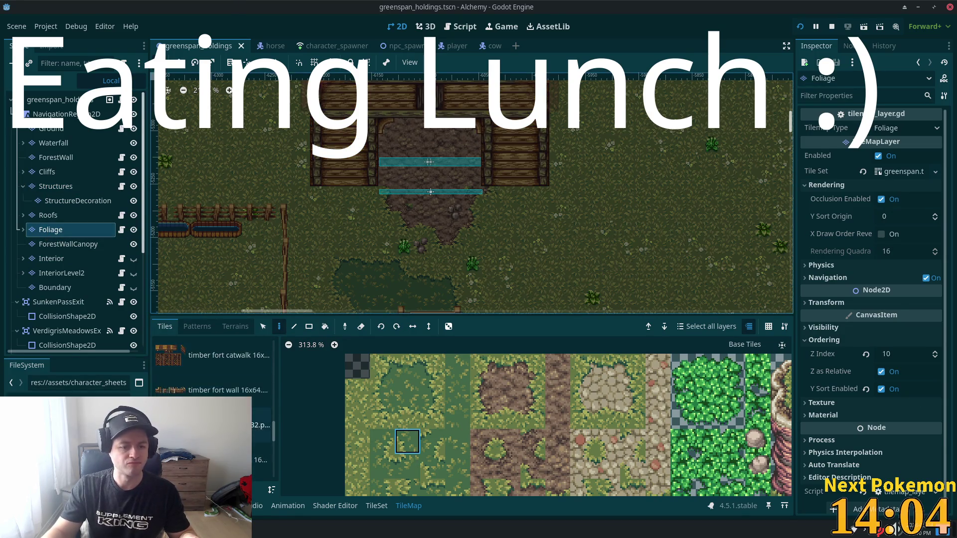
left_click(215, 423)
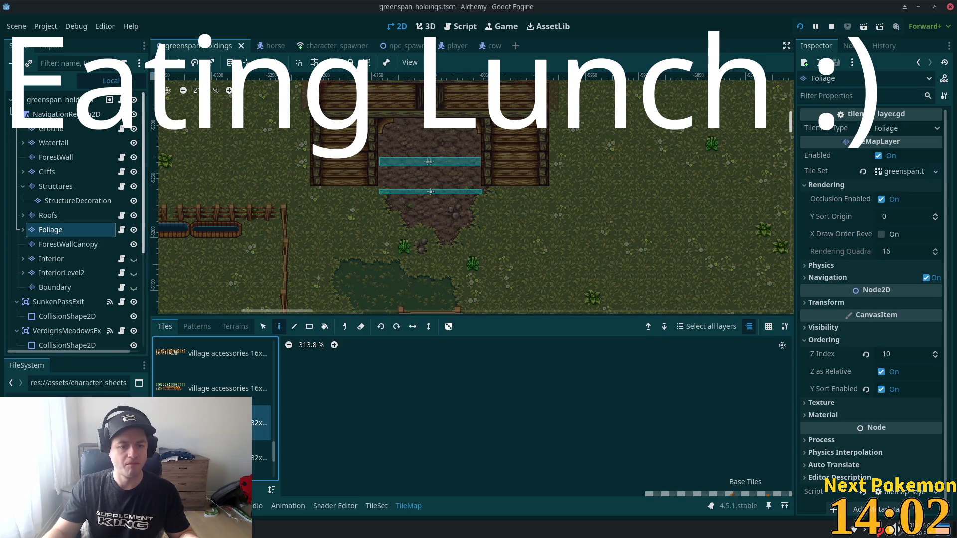
scroll(215, 404, "up", 1)
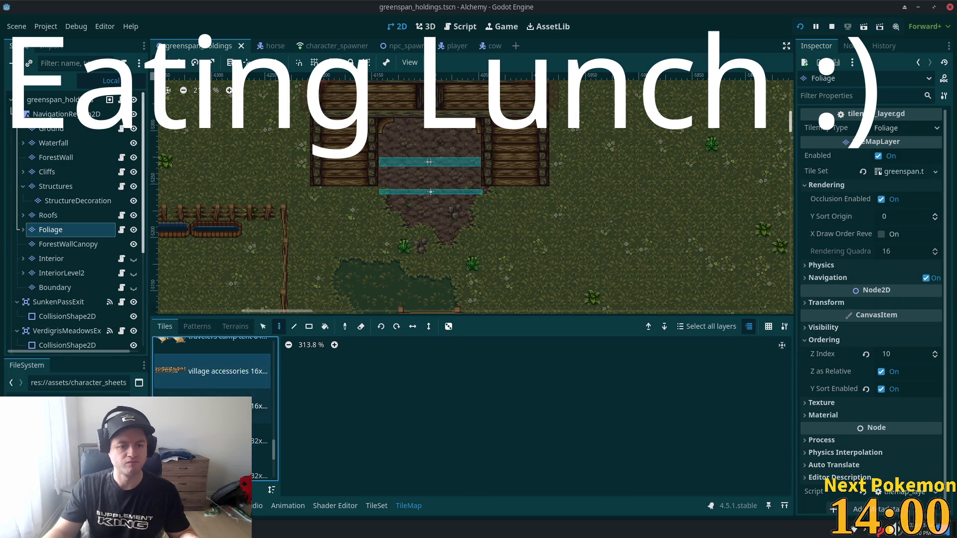
scroll(416, 435, "down", 5)
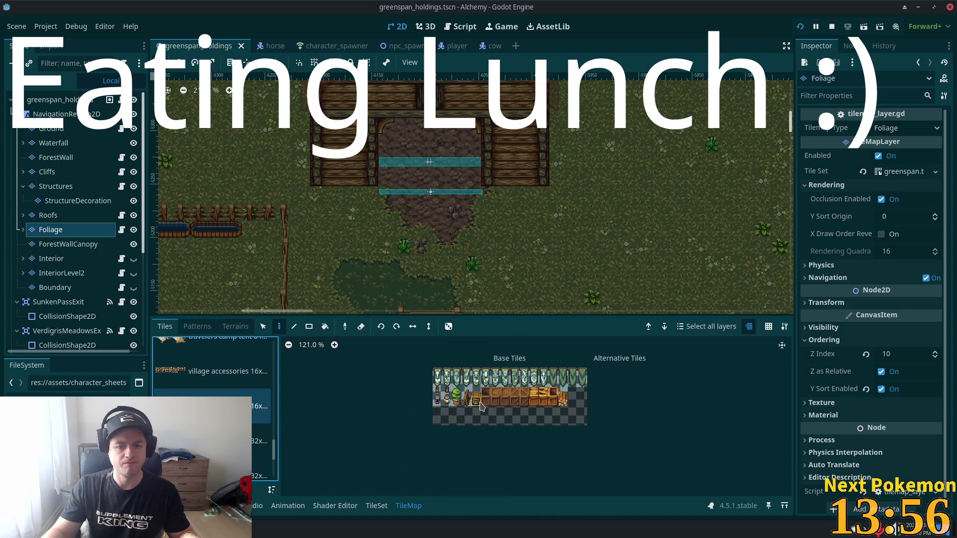
left_click(477, 402)
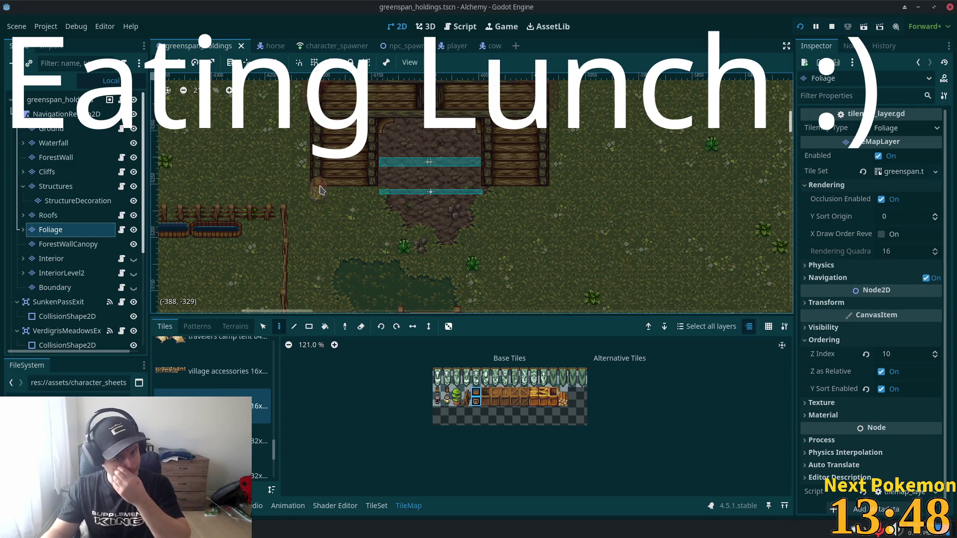
Place a 2x2 block of logs from village accessories on the grass by the barn
scroll(235, 438, "down", 1)
left_click(234, 423)
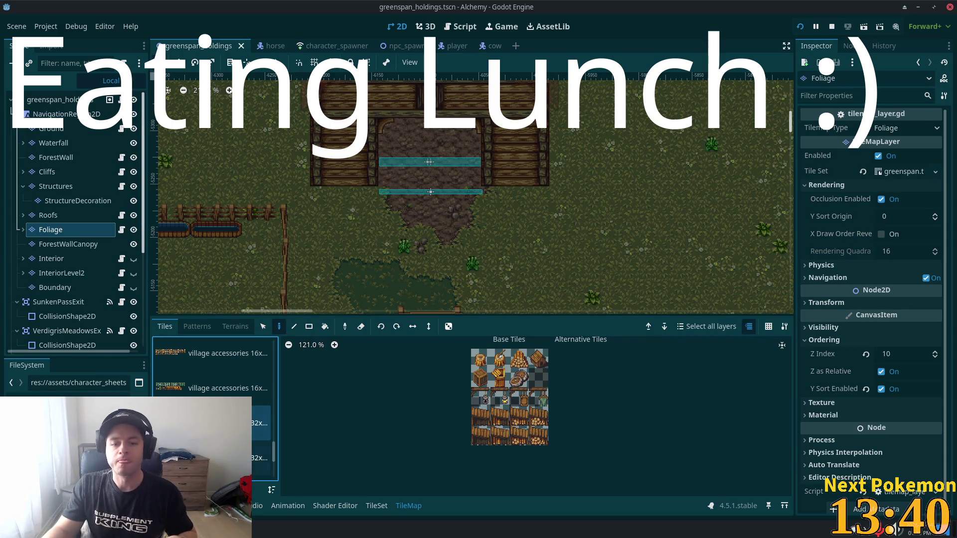
left_click_drag(516, 381, 524, 374)
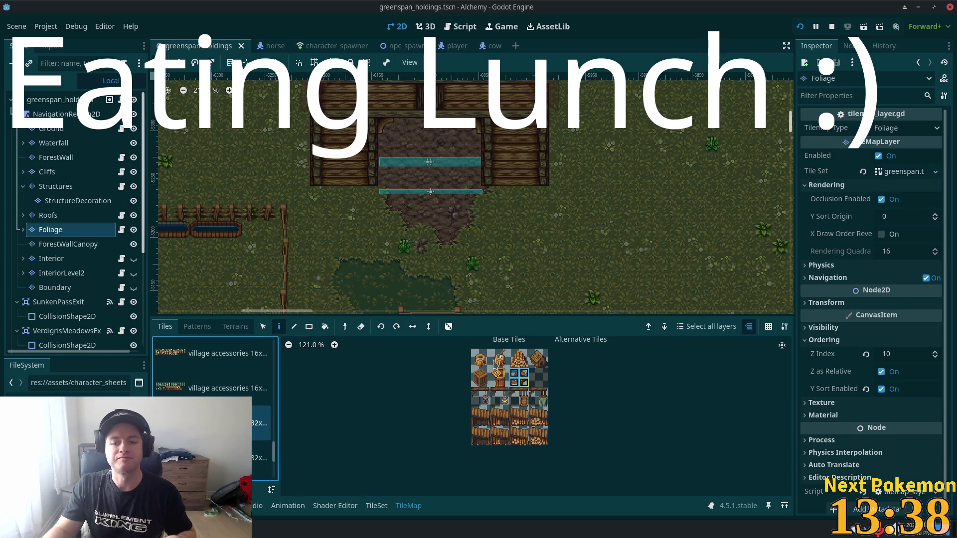
left_click(324, 198)
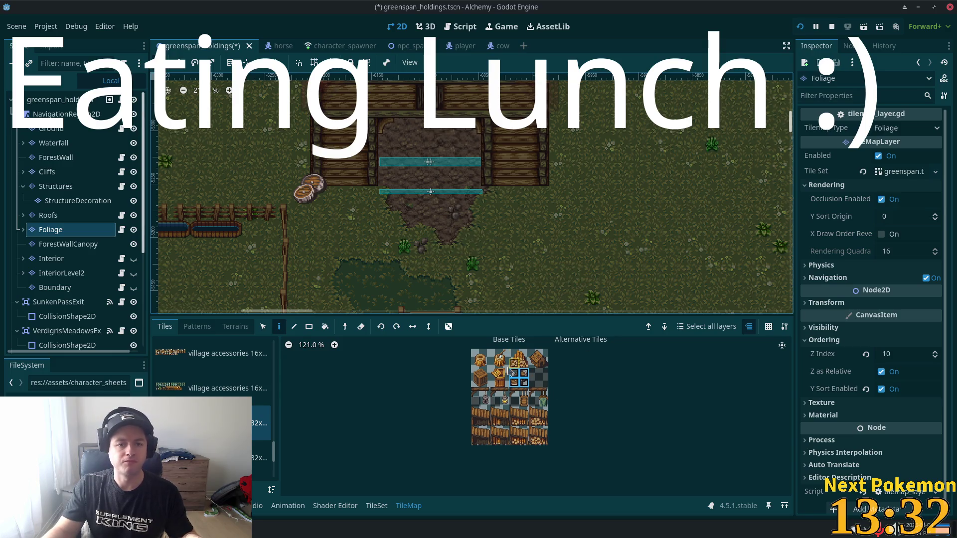
Place the blue bucket from livestock accessories next to the logs
scroll(214, 379, "down", 3)
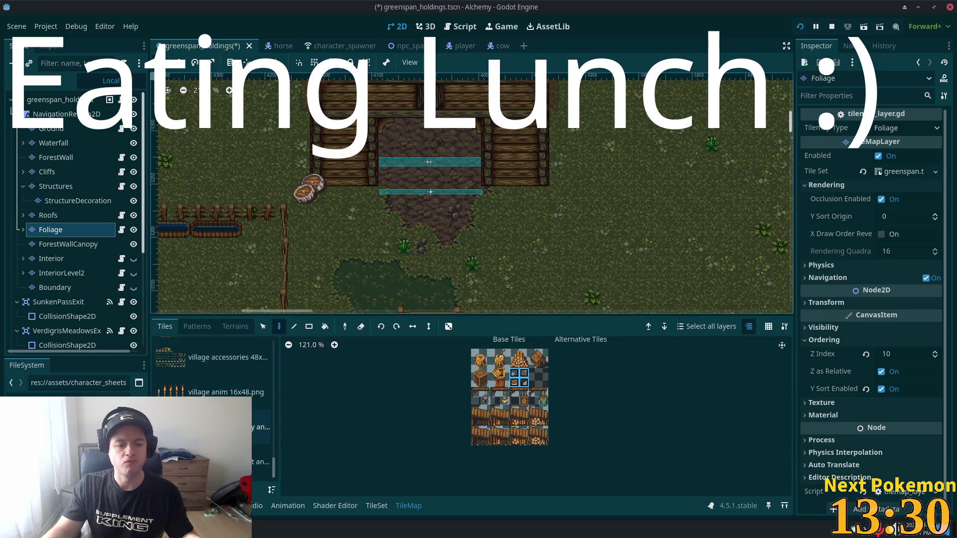
left_click(214, 427)
scroll(215, 427, "down", 2)
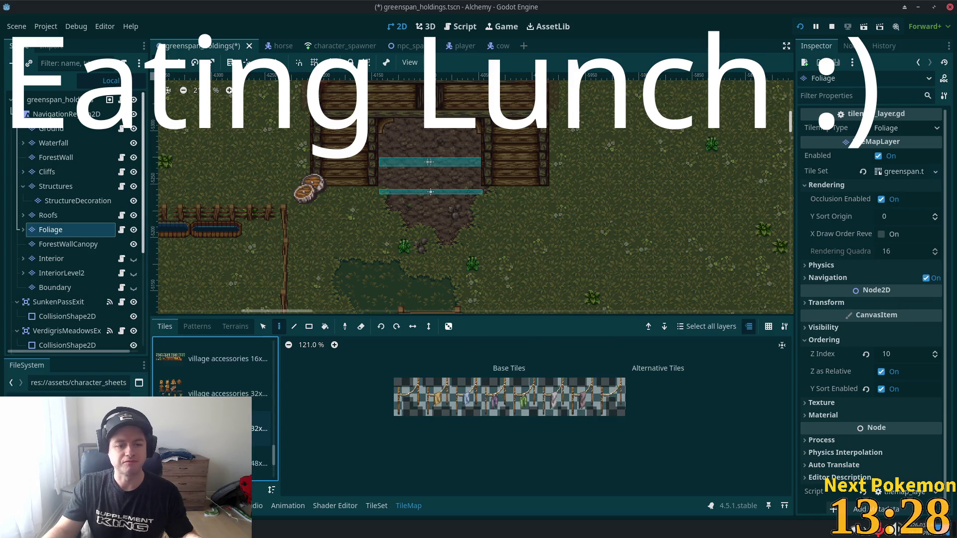
scroll(214, 408, "up", 3)
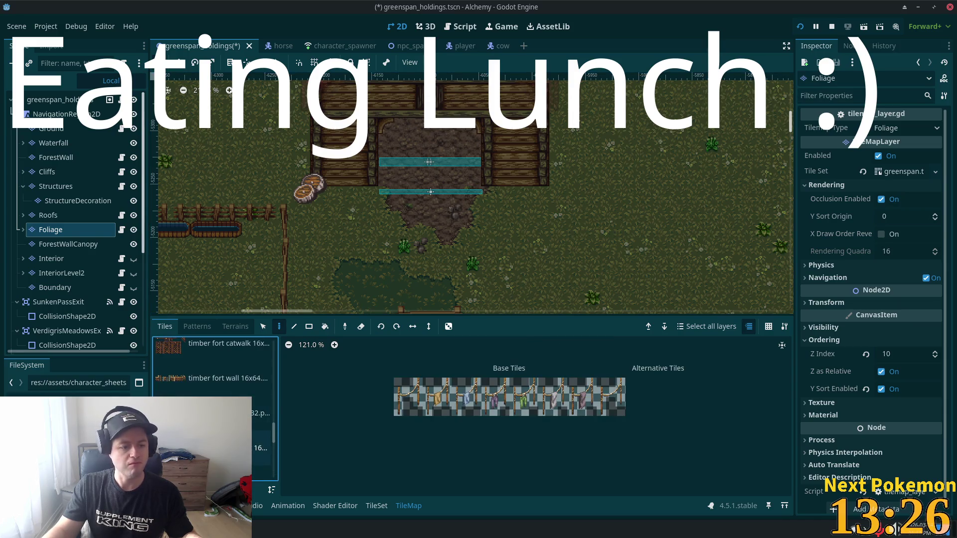
scroll(214, 379, "up", 5)
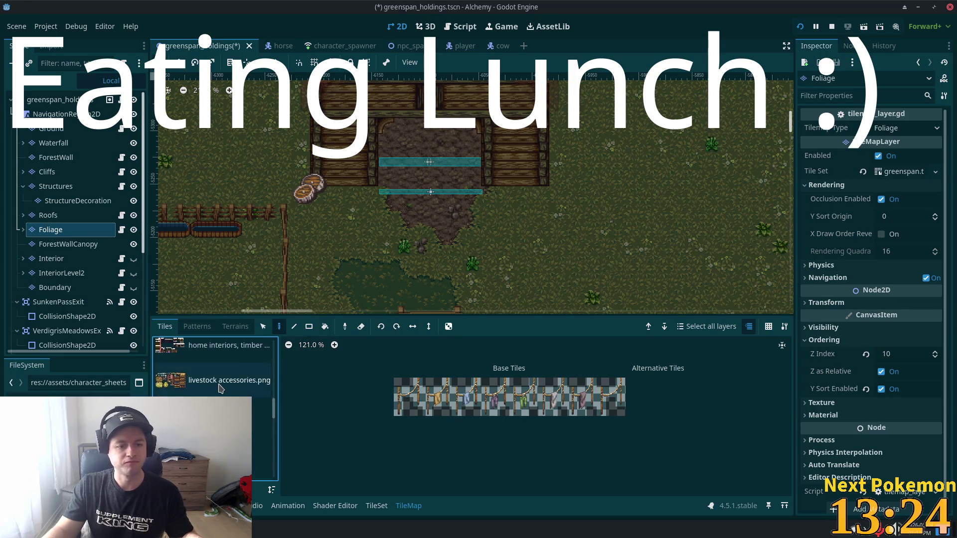
left_click(215, 433)
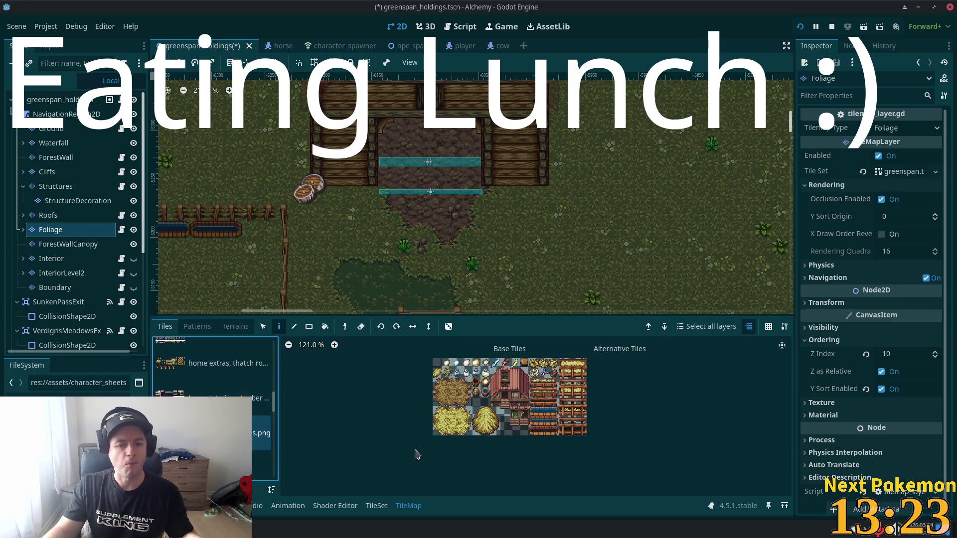
left_click(484, 396)
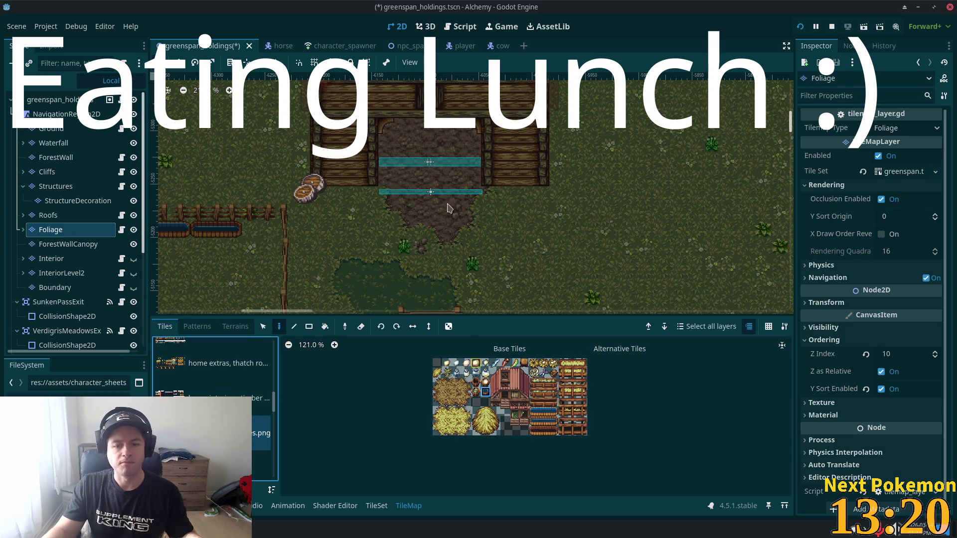
left_click(334, 195)
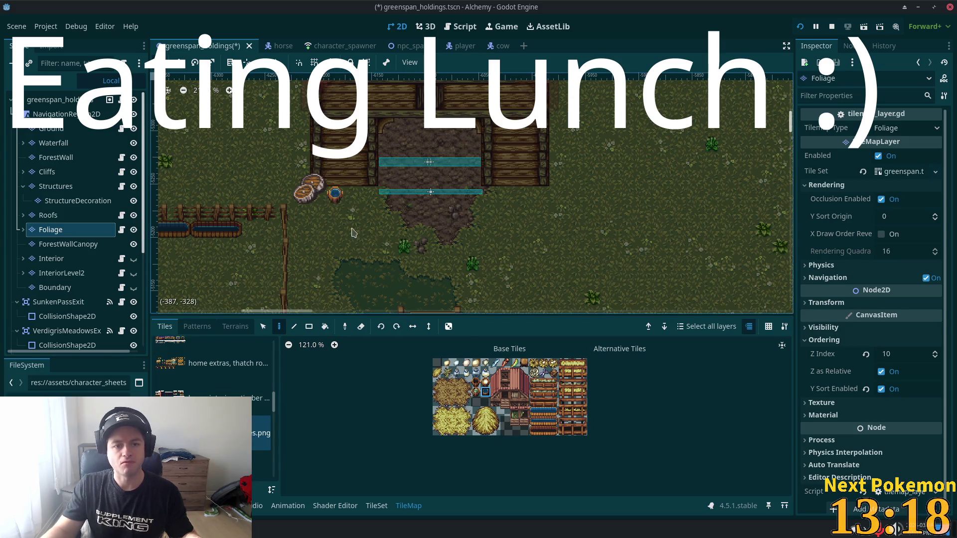
Place a 2x2 pair of upright barrels from the fishing sheet beside the bucket
scroll(214, 394, "up", 5)
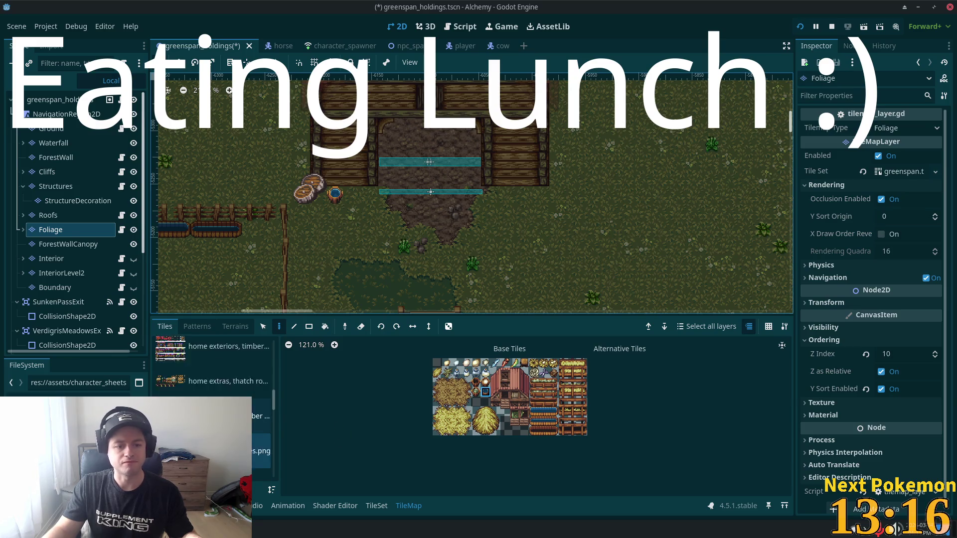
left_click(215, 394)
scroll(516, 379, "up", 5)
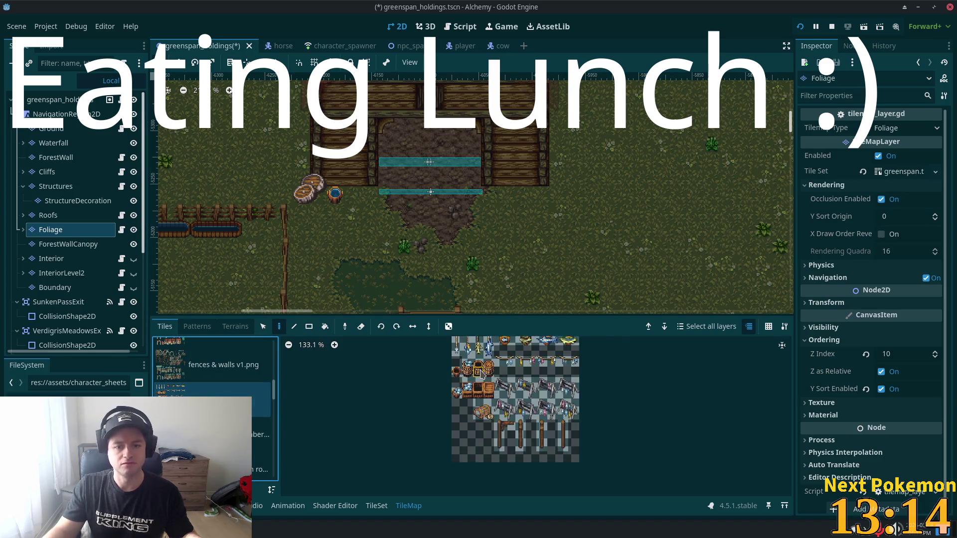
left_click_drag(516, 379, 524, 411)
left_click(364, 183)
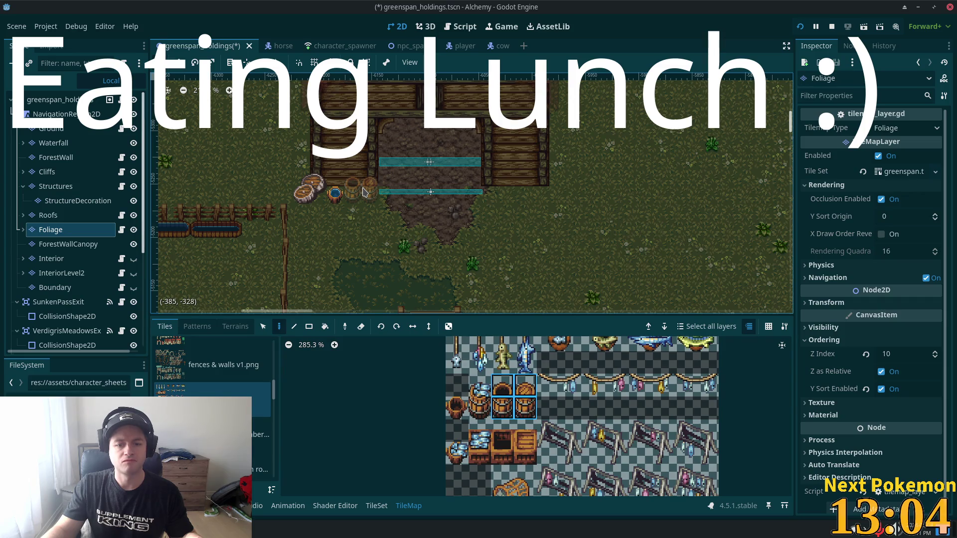
left_click(364, 192)
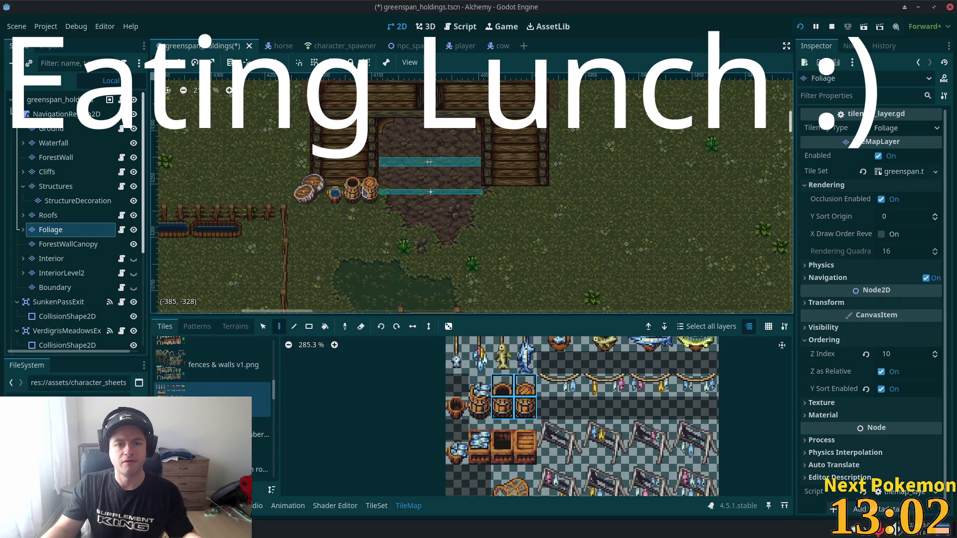
scroll(565, 411, "down", 5)
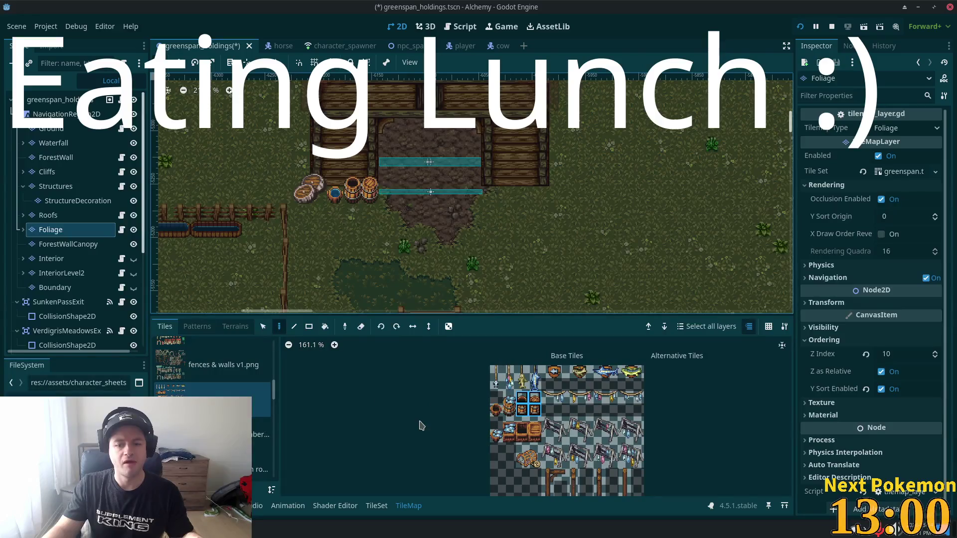
left_click(219, 364)
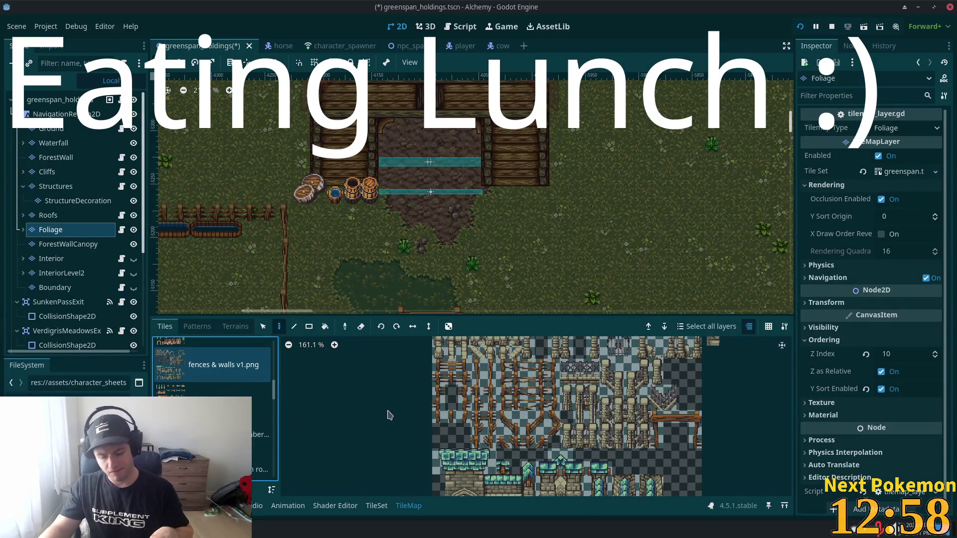
scroll(215, 379, "up", 5)
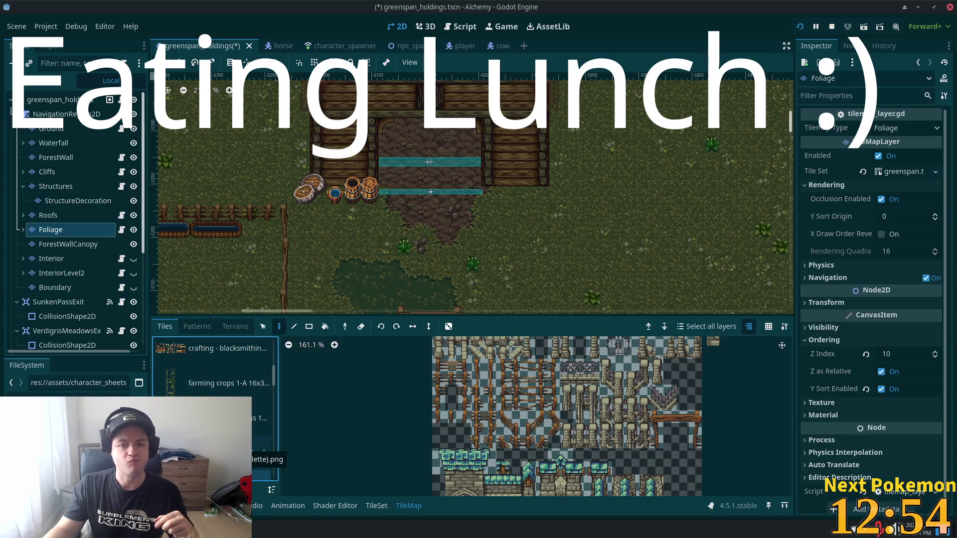
scroll(259, 421, "up", 1)
left_click(260, 419)
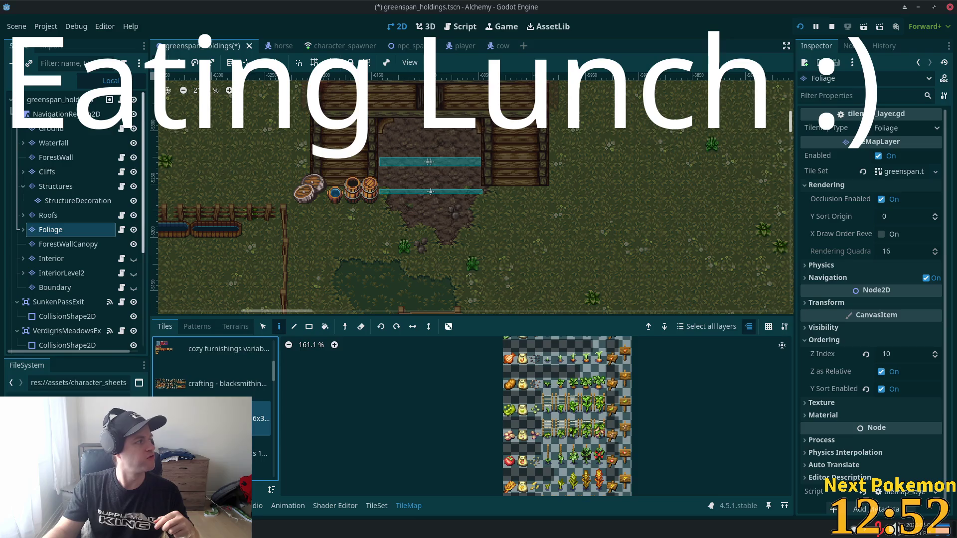
scroll(190, 395, "up", 3)
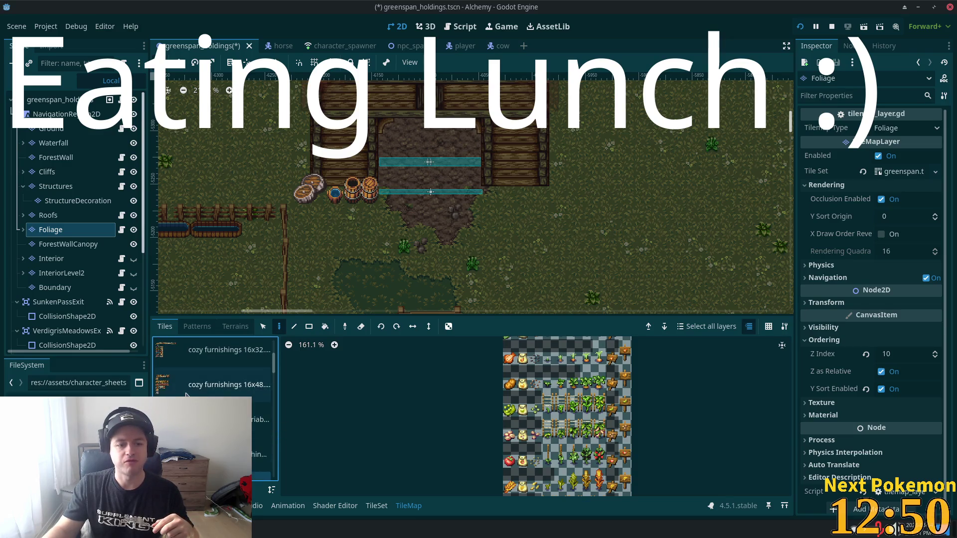
left_click(190, 395)
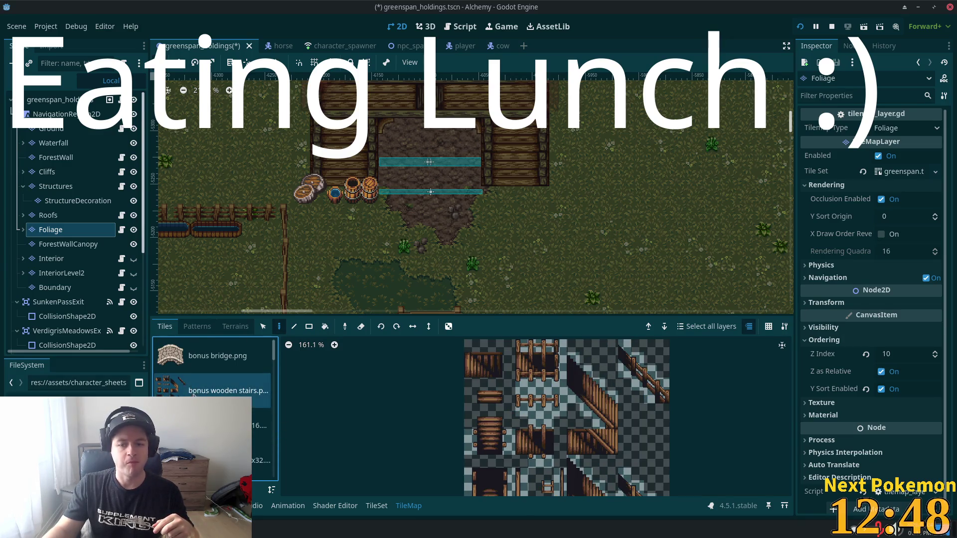
scroll(193, 398, "down", 1)
left_click(192, 397)
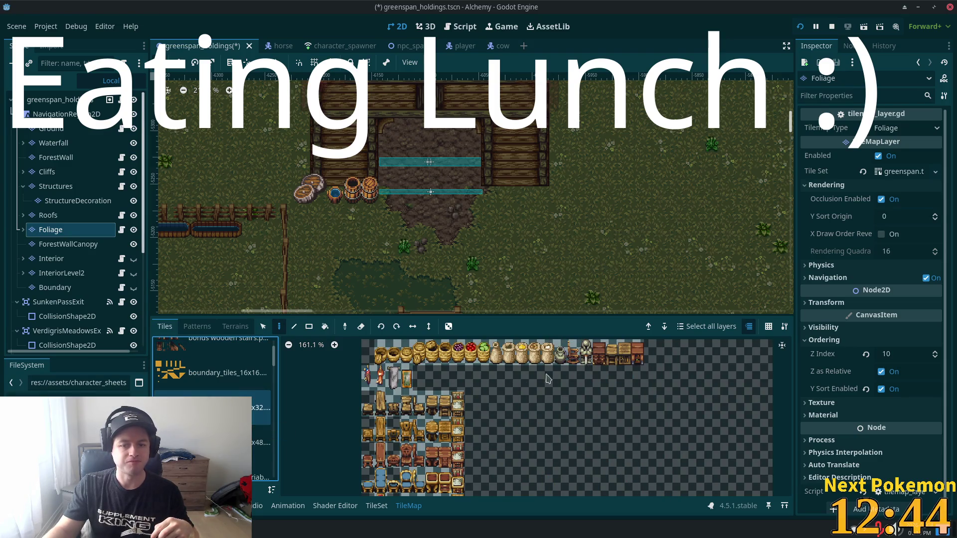
scroll(474, 407, "up", 1)
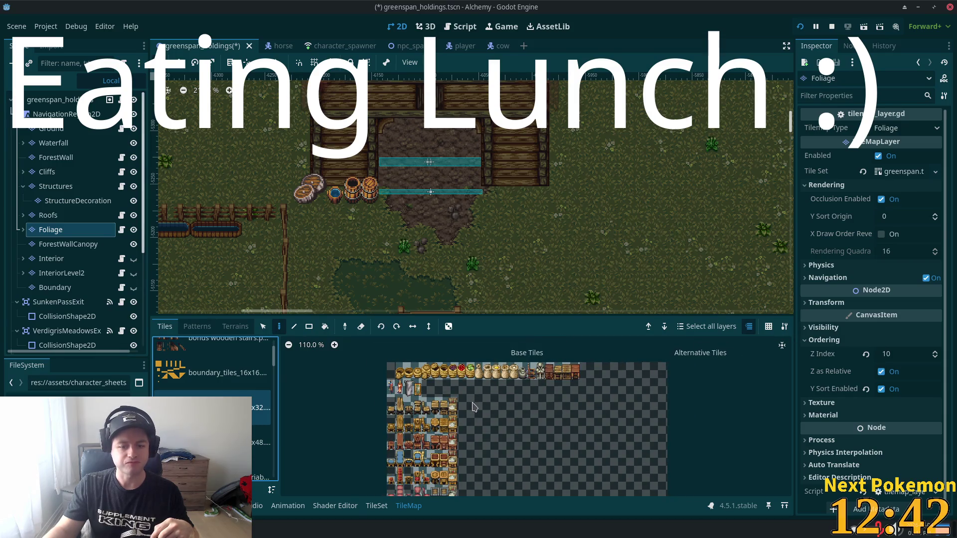
scroll(466, 413, "down", 1)
scroll(466, 413, "up", 2)
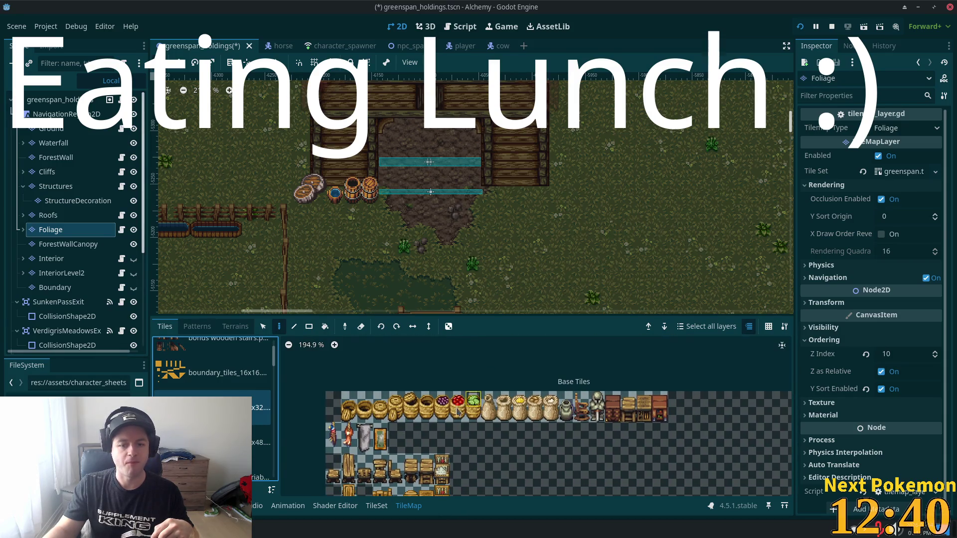
left_click(458, 404)
left_click(353, 189)
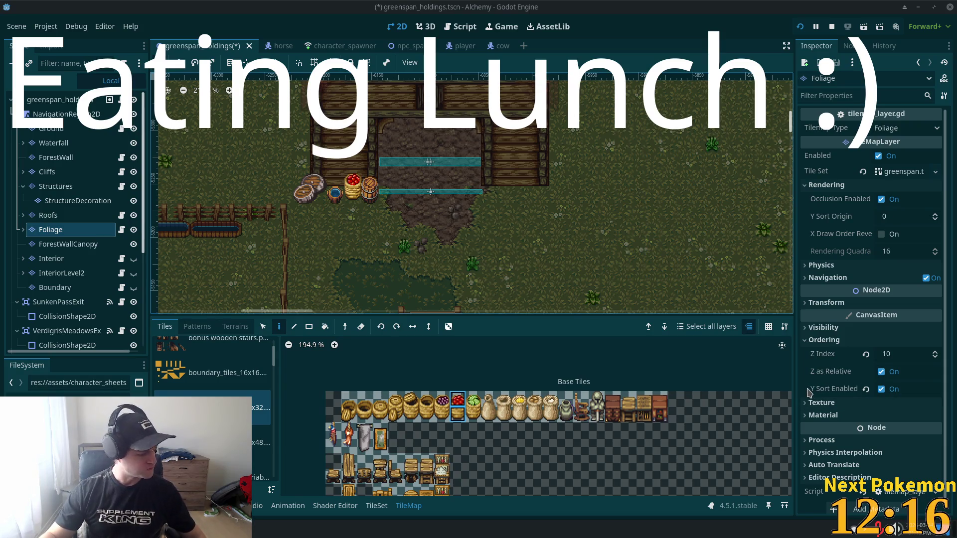
left_click(763, 243)
key("ctrl+z")
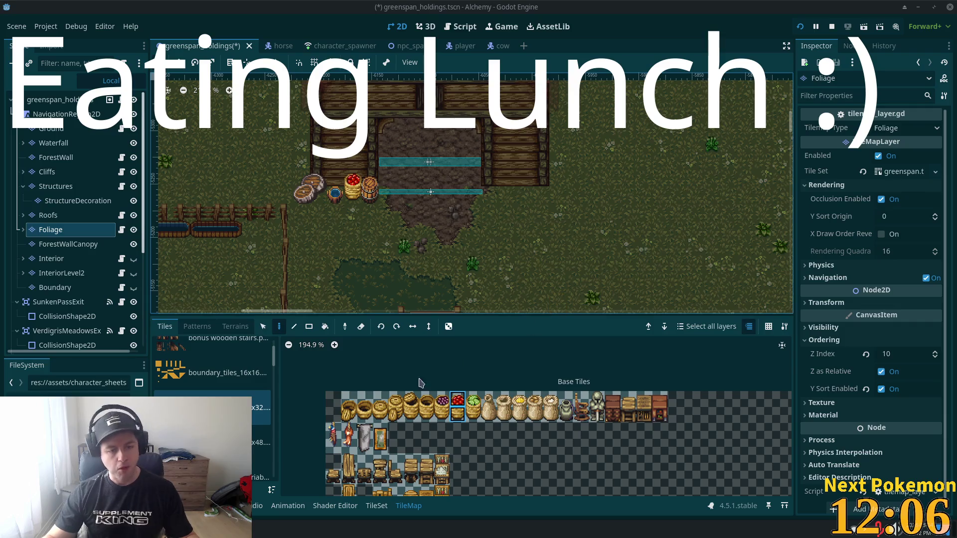
left_click(261, 442)
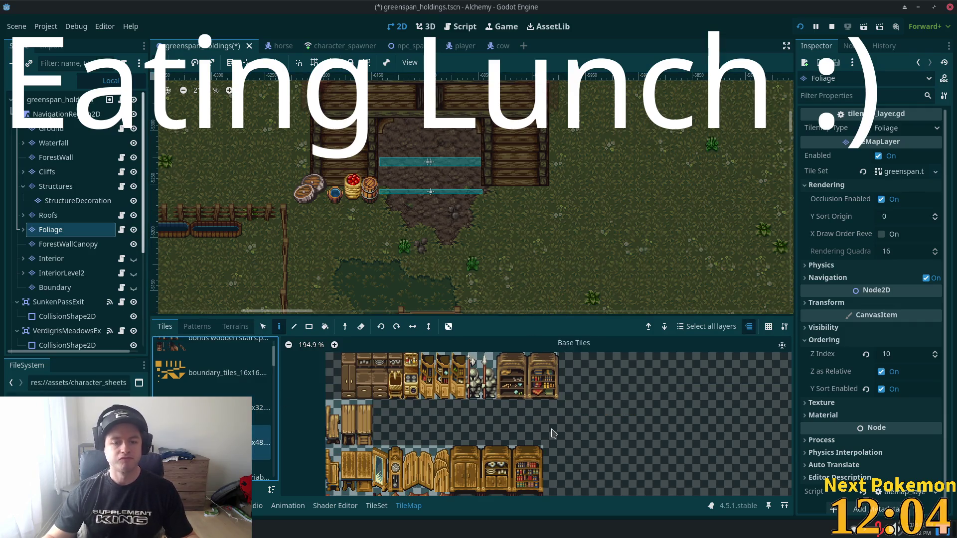
Paint a 2x2 wooden prop from cozy furnishings right of the barn entrance
scroll(427, 464, "down", 5)
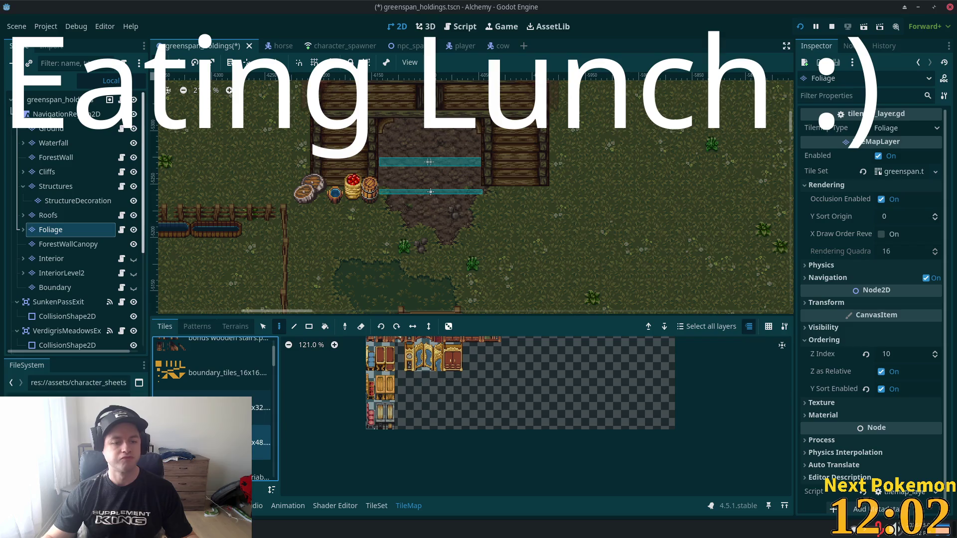
scroll(215, 398, "down", 2)
left_click(219, 424)
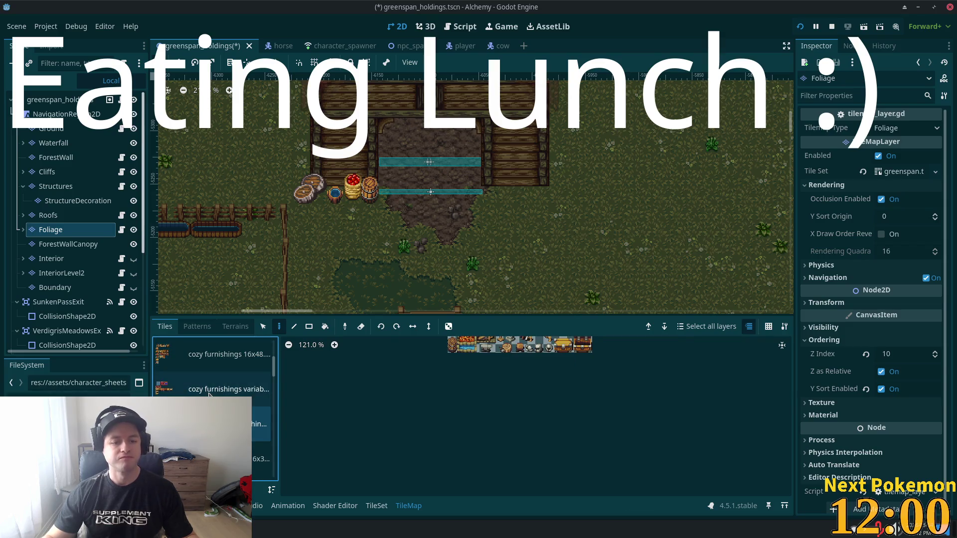
scroll(581, 424, "up", 4)
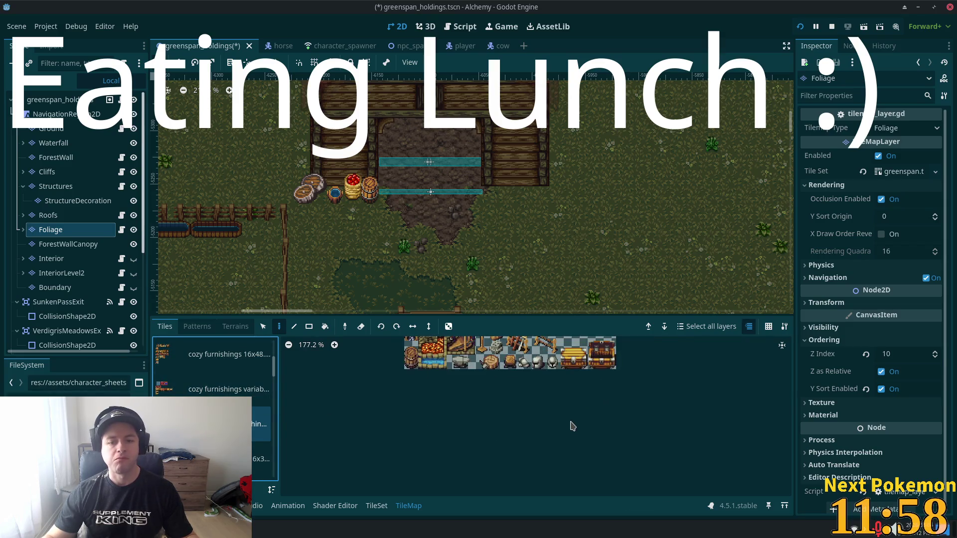
scroll(566, 406, "up", 2)
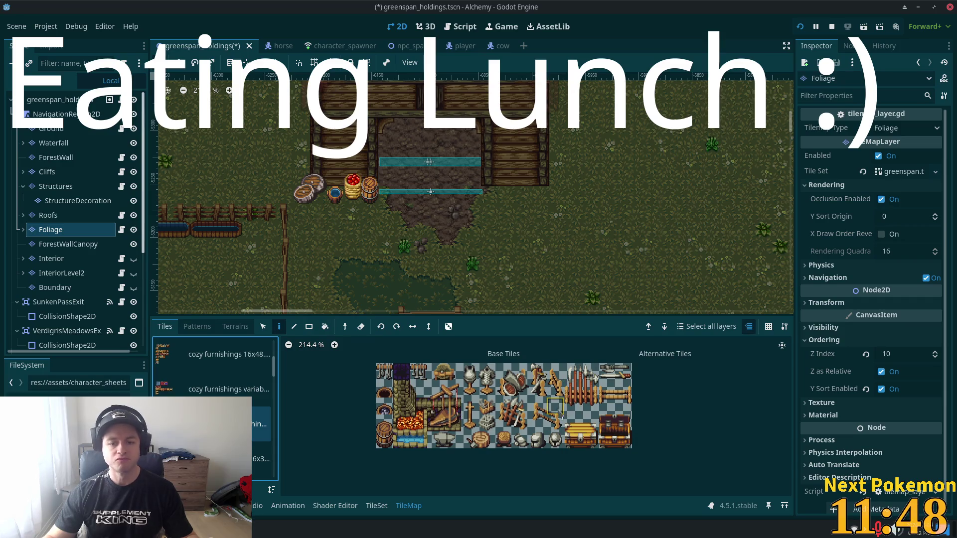
left_click_drag(539, 412, 557, 424)
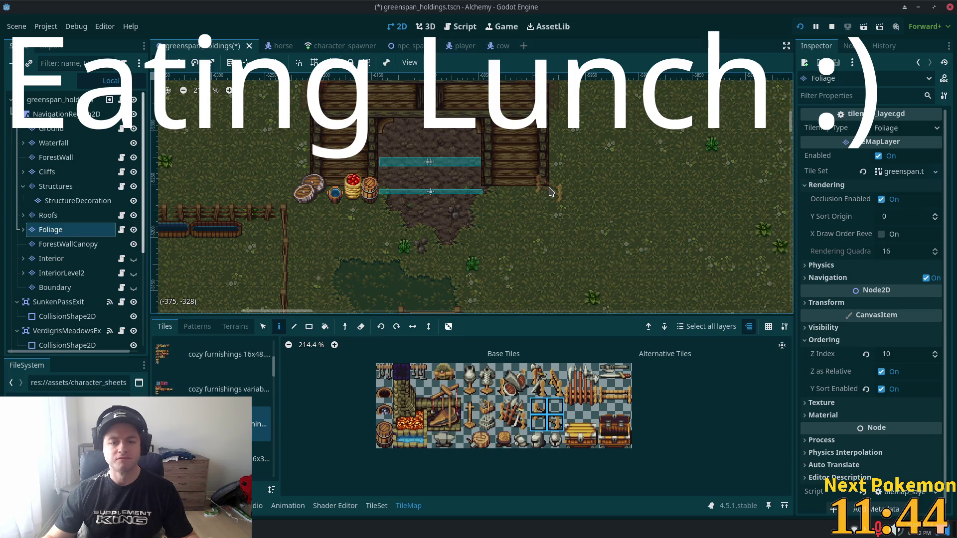
left_click(550, 191)
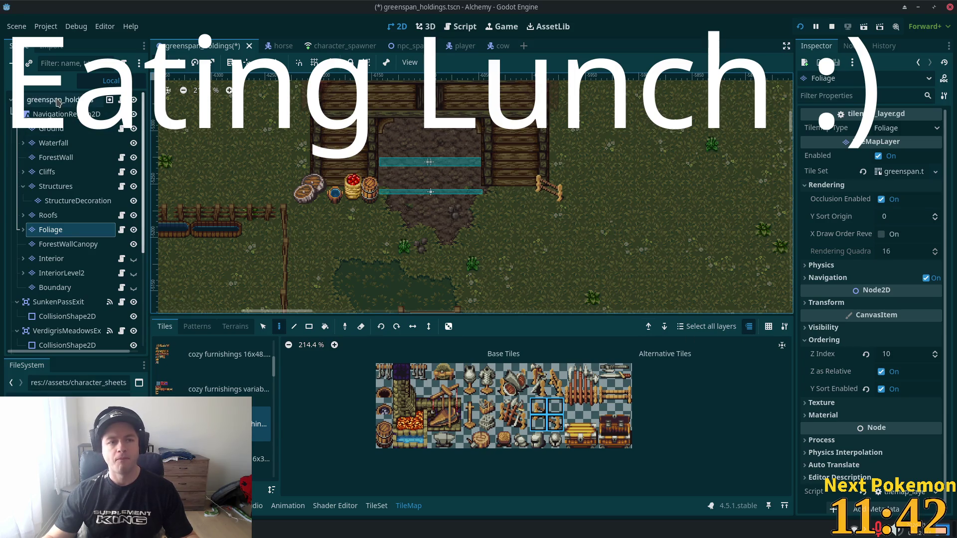
left_click(55, 99)
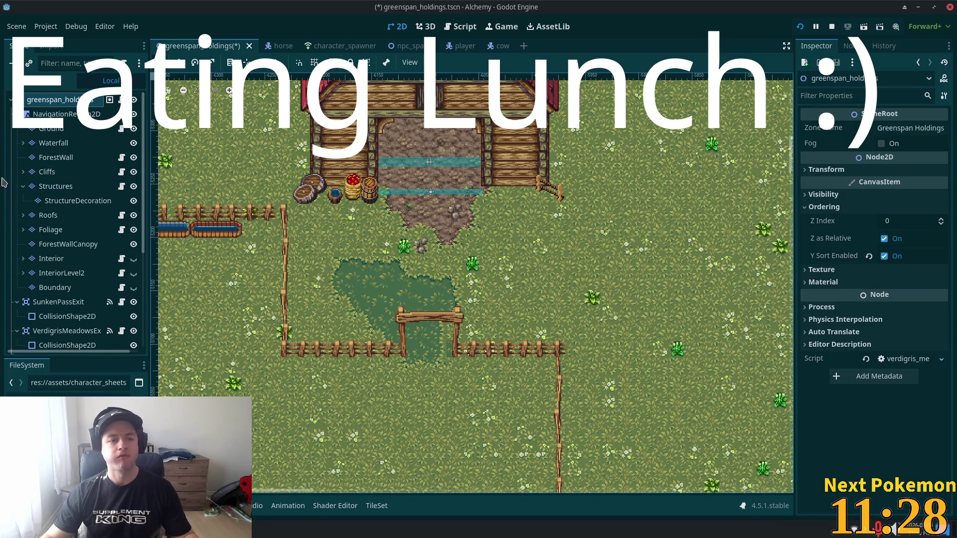
Select the Foliage layer and load the accessories.png sheet, picking a tile from its atlas
left_click(55, 229)
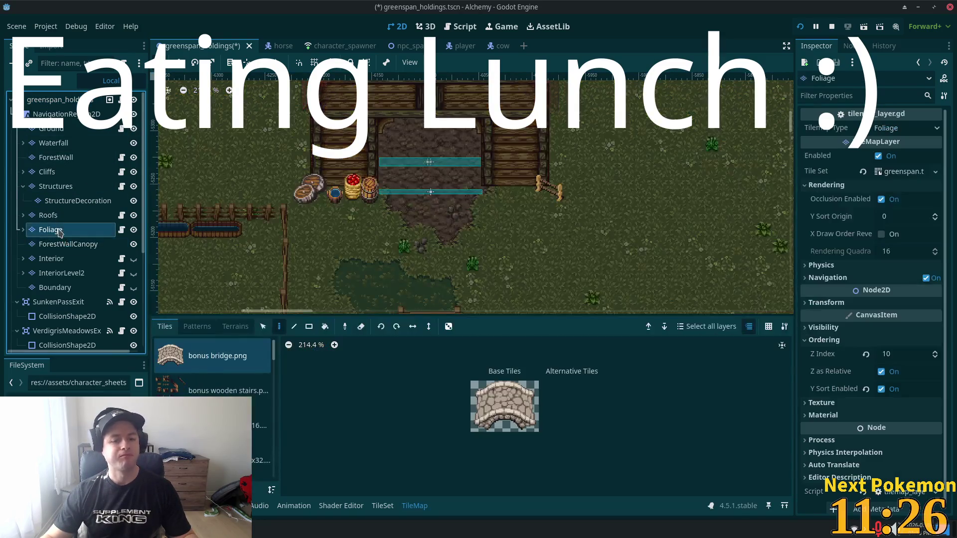
left_click_drag(274, 351, 275, 388)
scroll(223, 395, "down", 2)
scroll(223, 395, "down", 3)
scroll(251, 427, "down", 1)
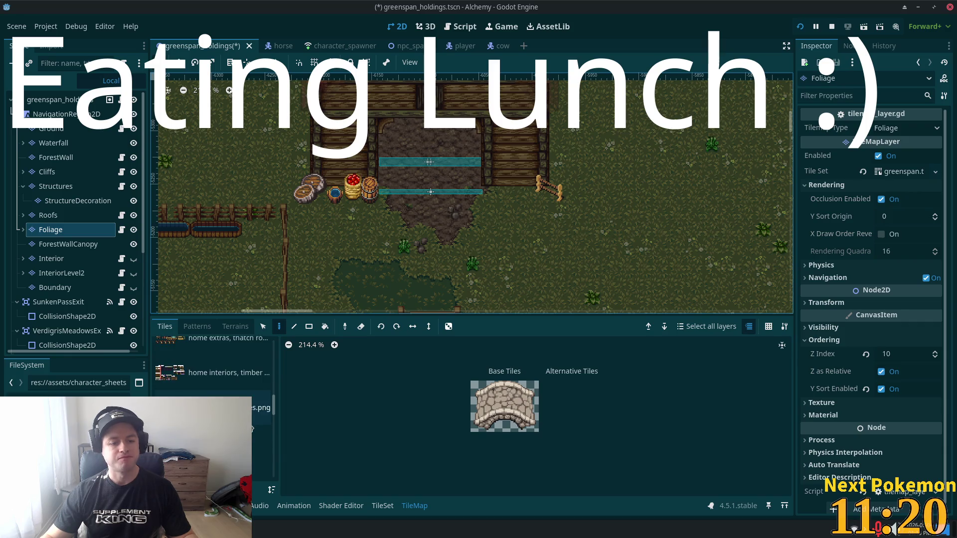
left_click(257, 414)
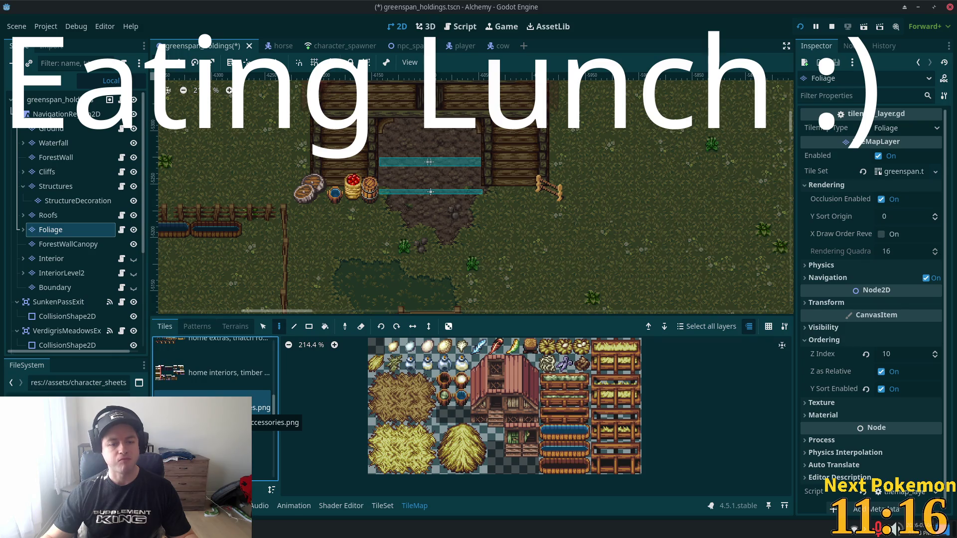
scroll(237, 352, "up", 3)
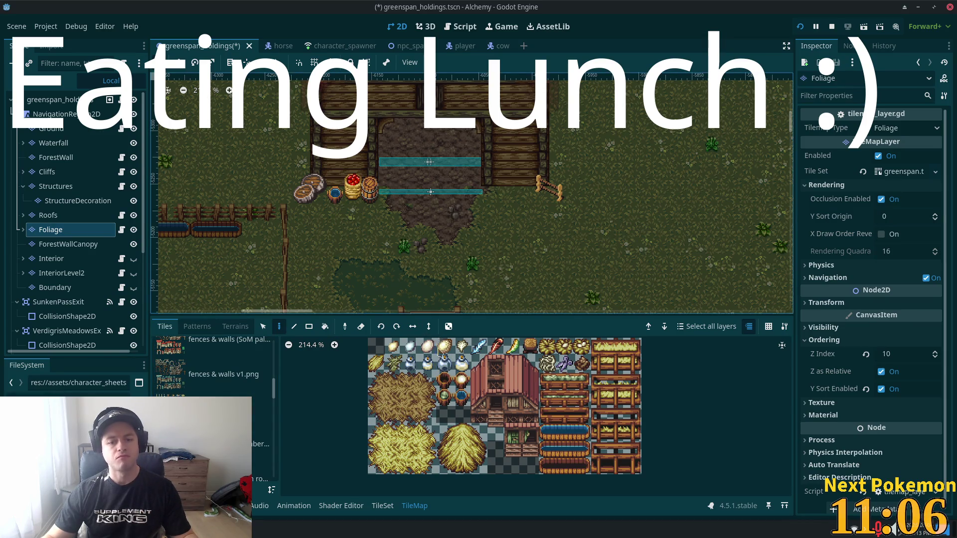
left_click(502, 400)
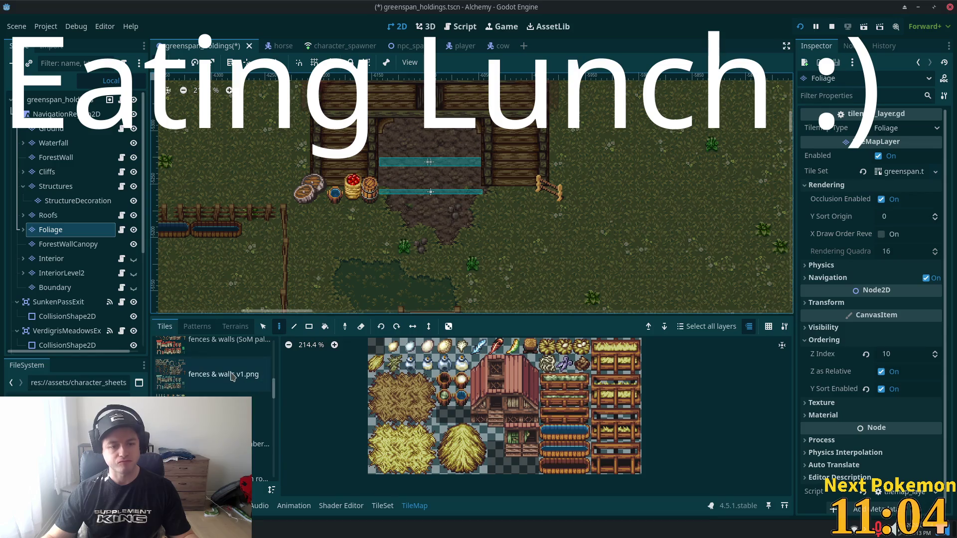
scroll(226, 383, "down", 5)
scroll(202, 379, "up", 1)
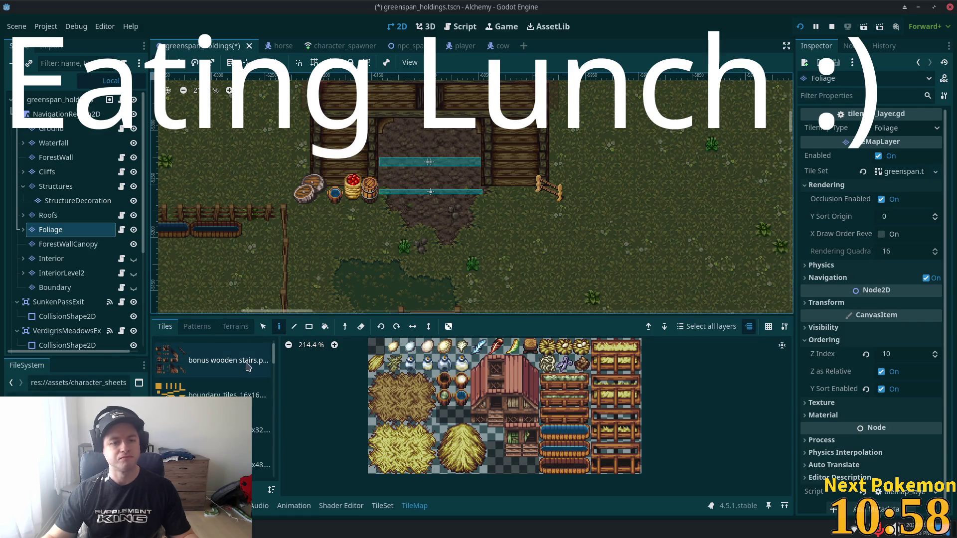
Paint two three-tile grass strips from spring forest.png on the Ground layer
left_click(55, 129)
scroll(215, 388, "down", 3)
left_click(214, 426)
scroll(369, 413, "down", 2)
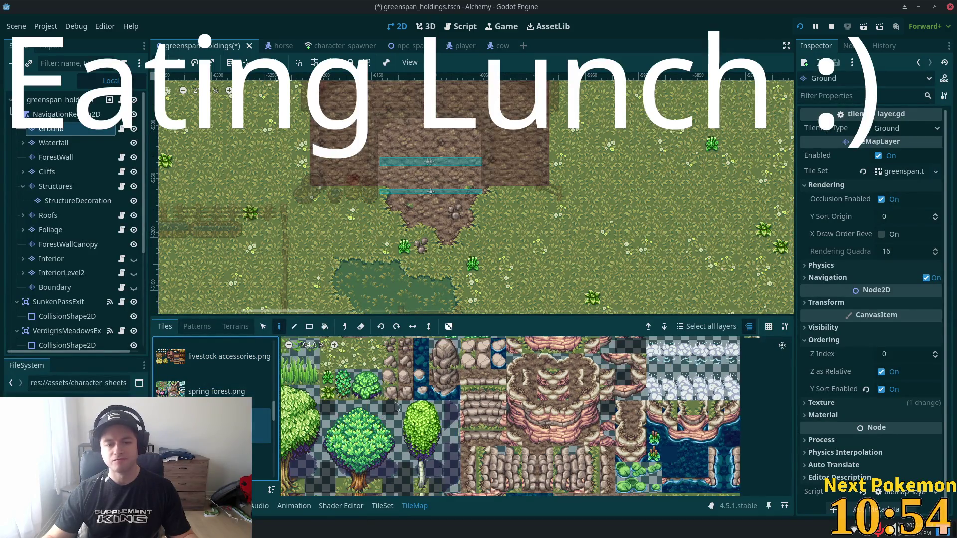
left_click_drag(342, 405, 373, 405)
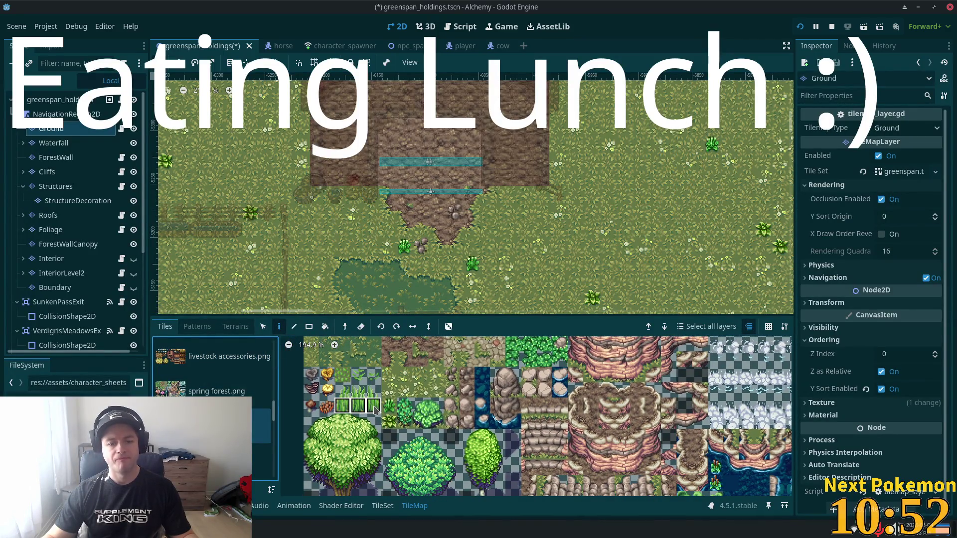
left_click(506, 195)
left_click(354, 246)
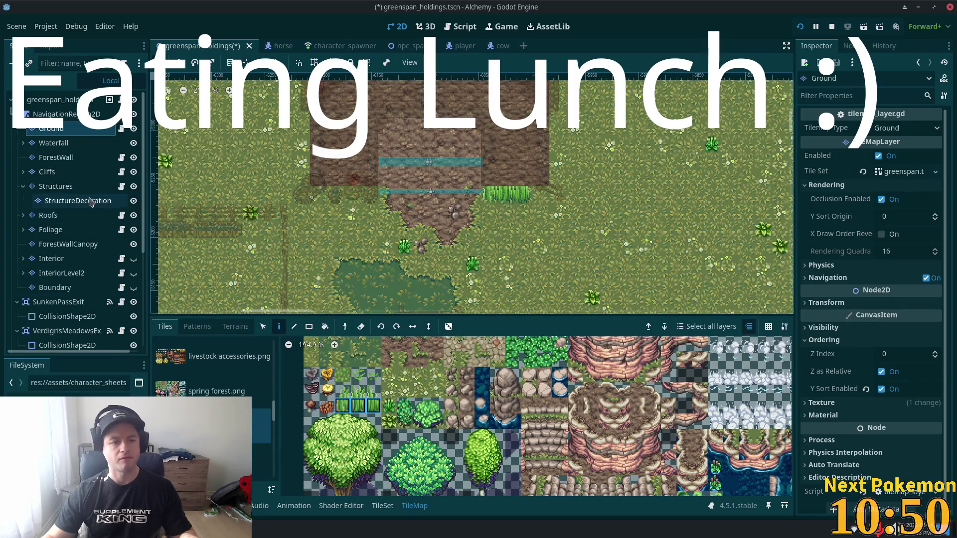
Paint three tall-grass tiles on Foliage beside the barn and save the scene
left_click(50, 230)
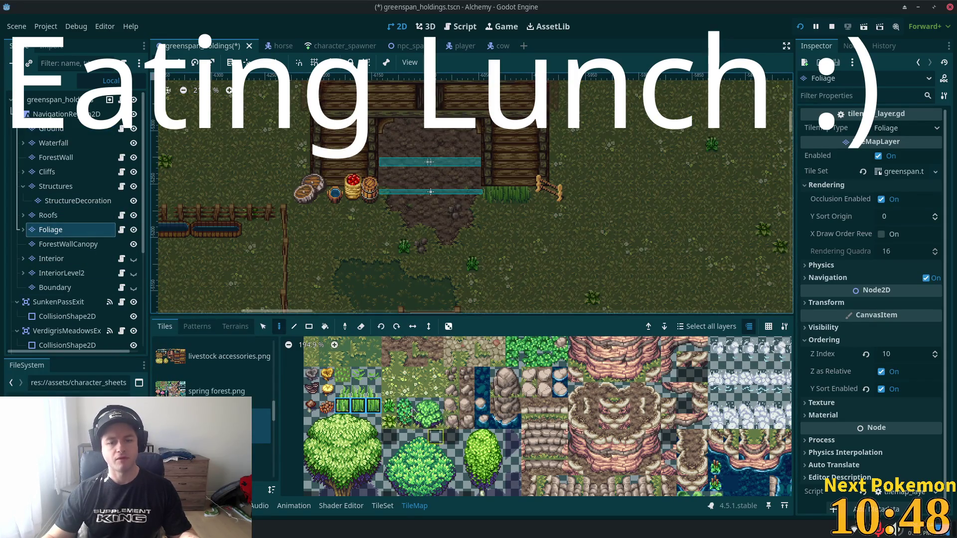
left_click_drag(342, 390, 373, 390)
left_click(507, 189)
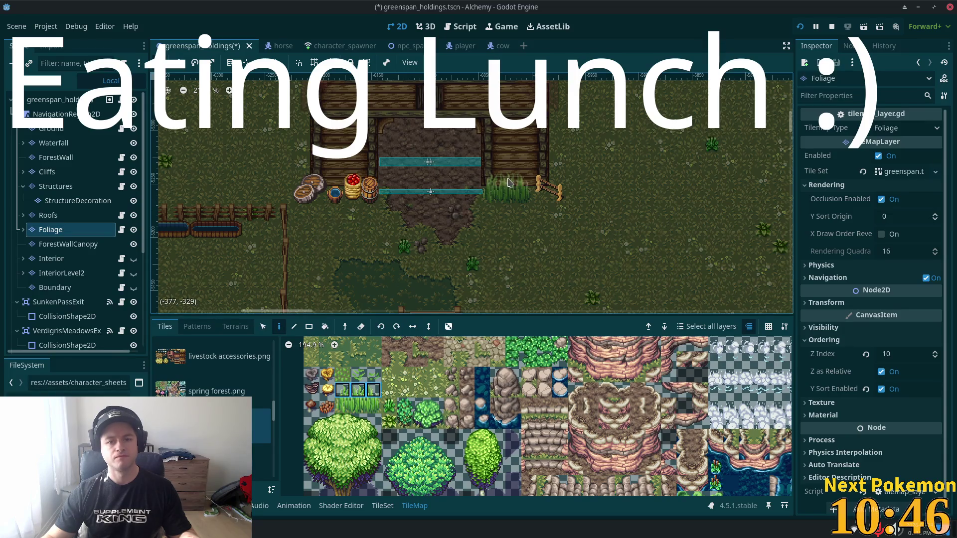
key("ctrl+s")
left_click(52, 99)
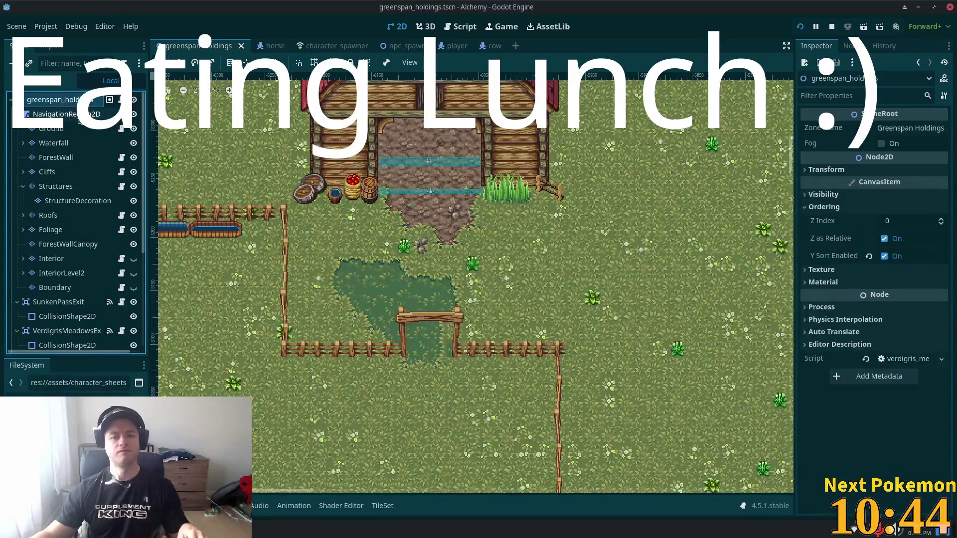
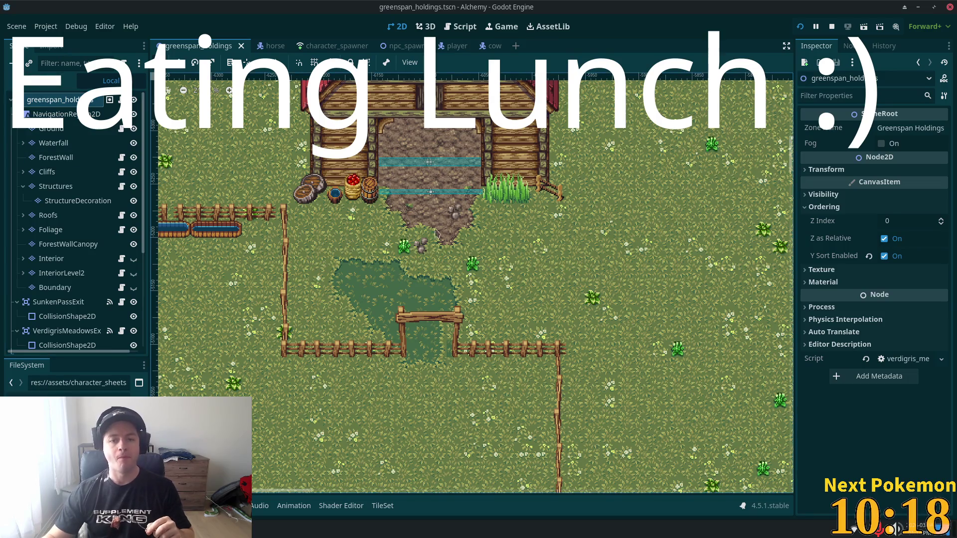
Run the project and walk the player out of the barn into the grass
scroll(525, 243, "up", 1)
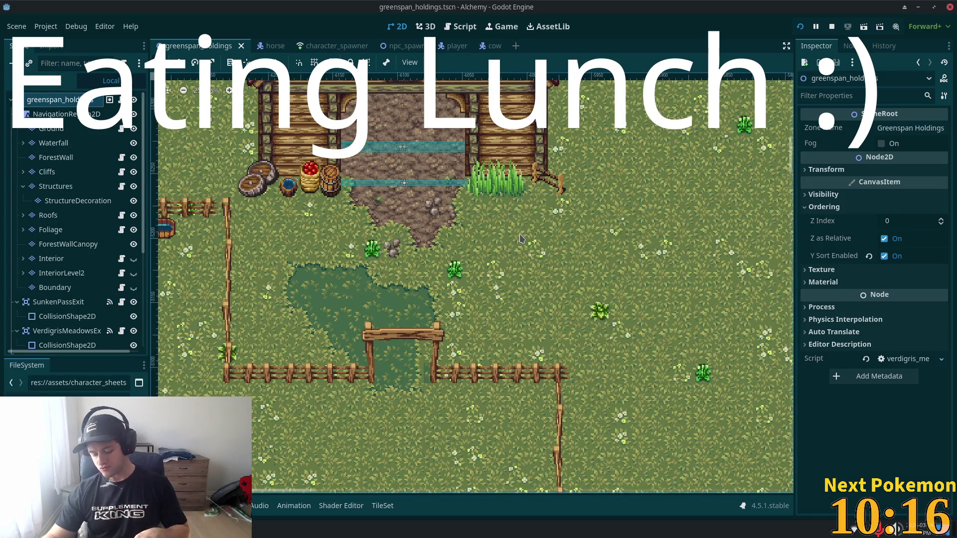
left_click(799, 27)
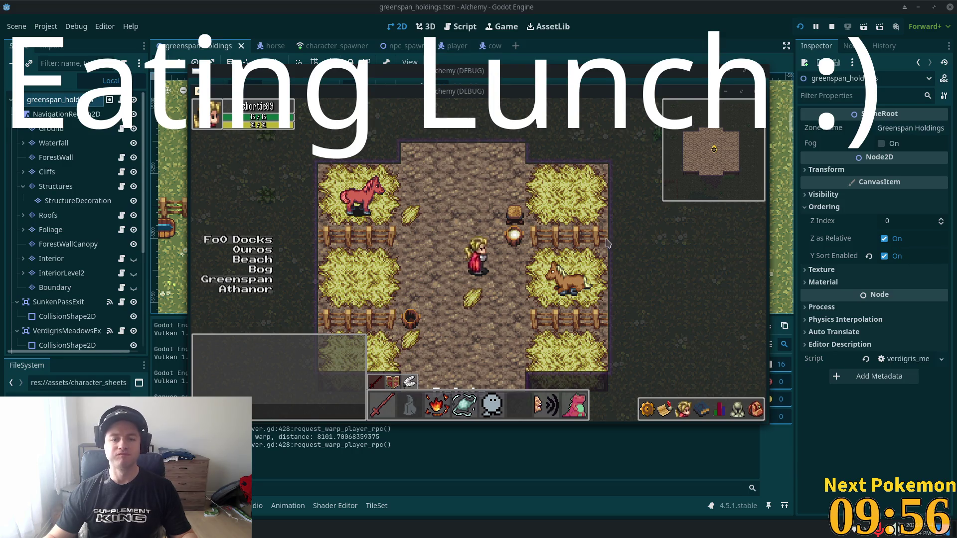
key("Down")
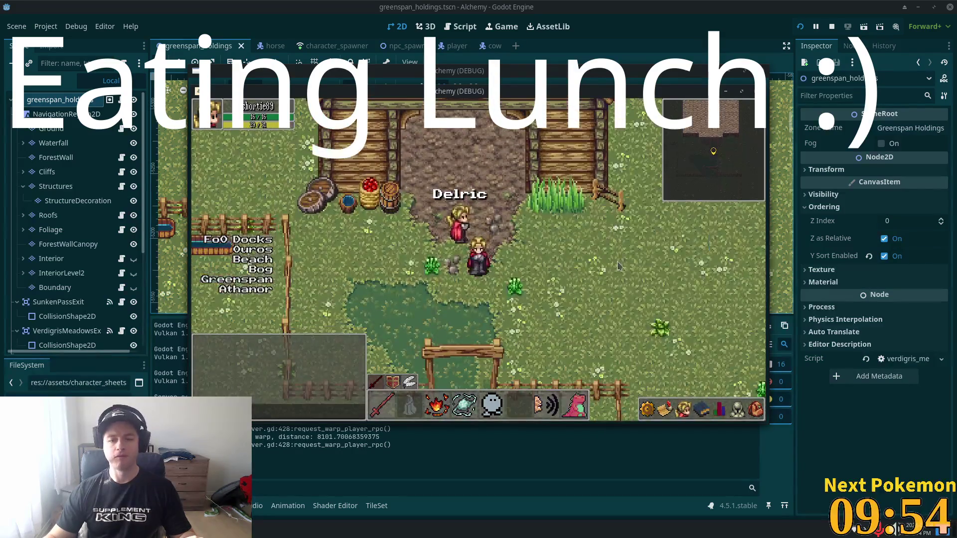
key("Up")
key("Right")
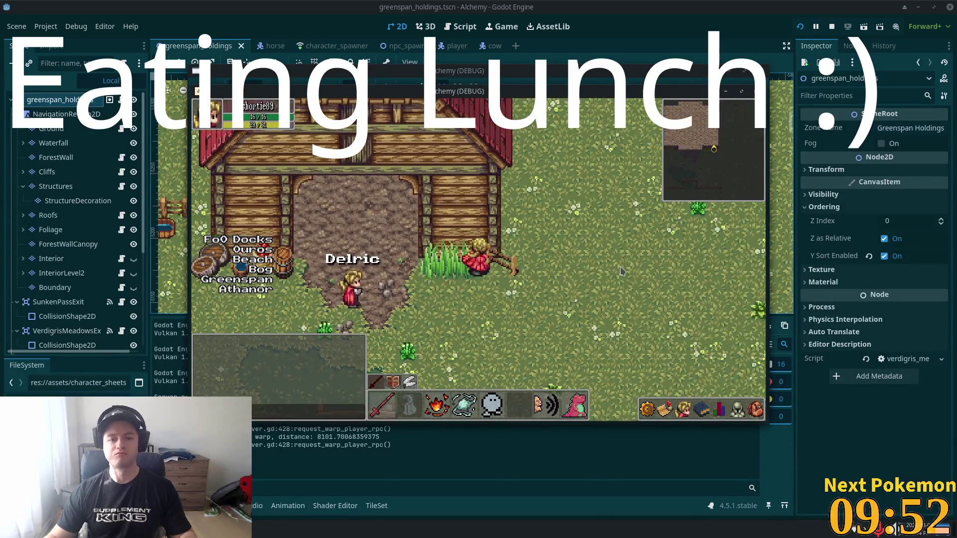
key("Left")
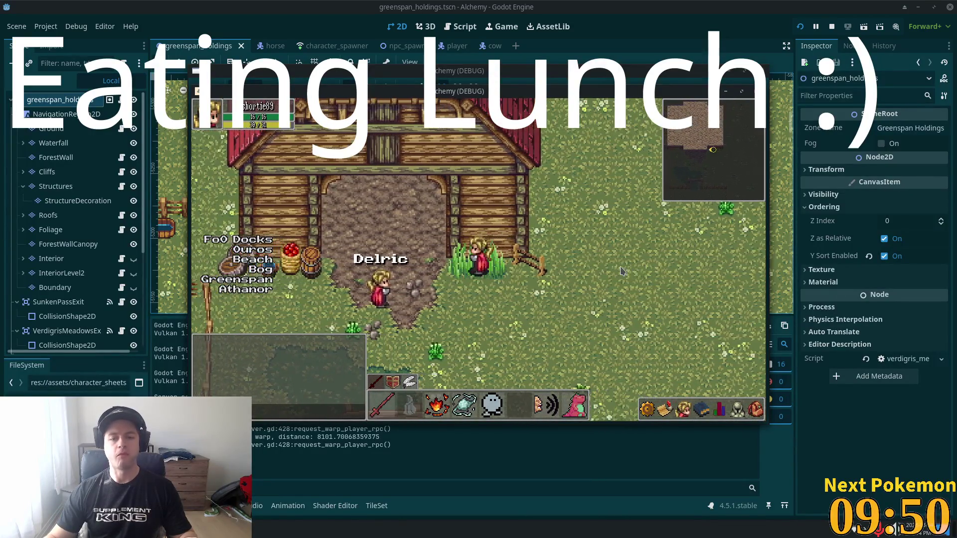
key("Left")
Walk past Delric back to the barn entrance and inside, then return to the editor
key("Down")
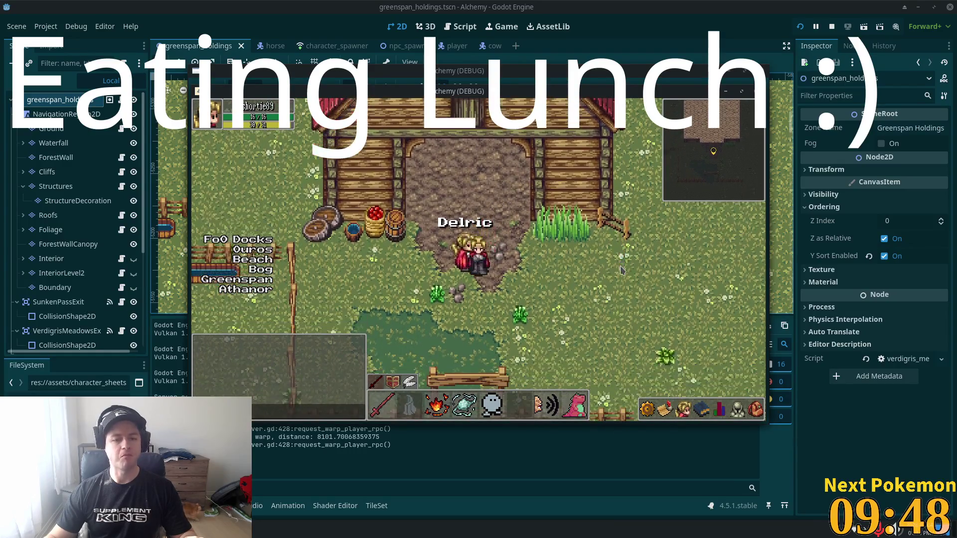
key("Down")
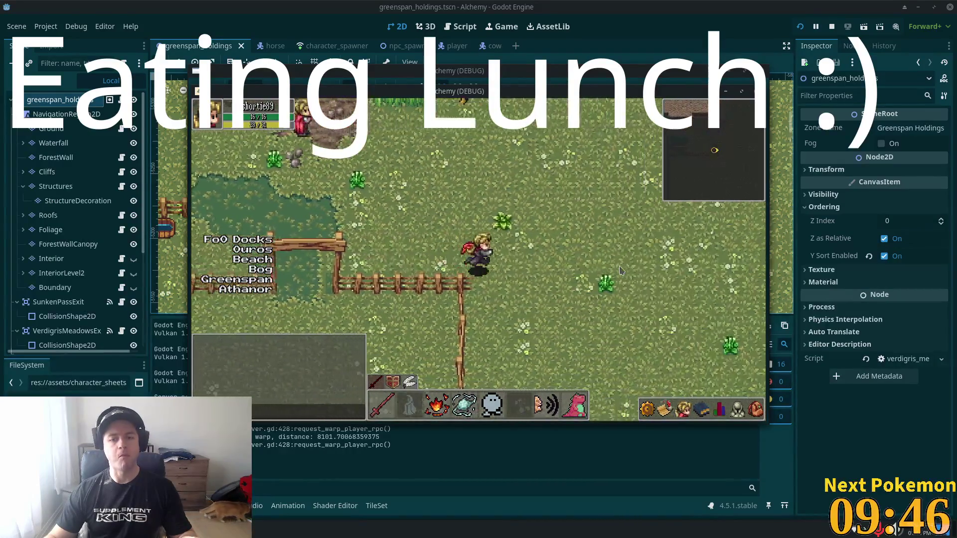
key("Right")
key("Left")
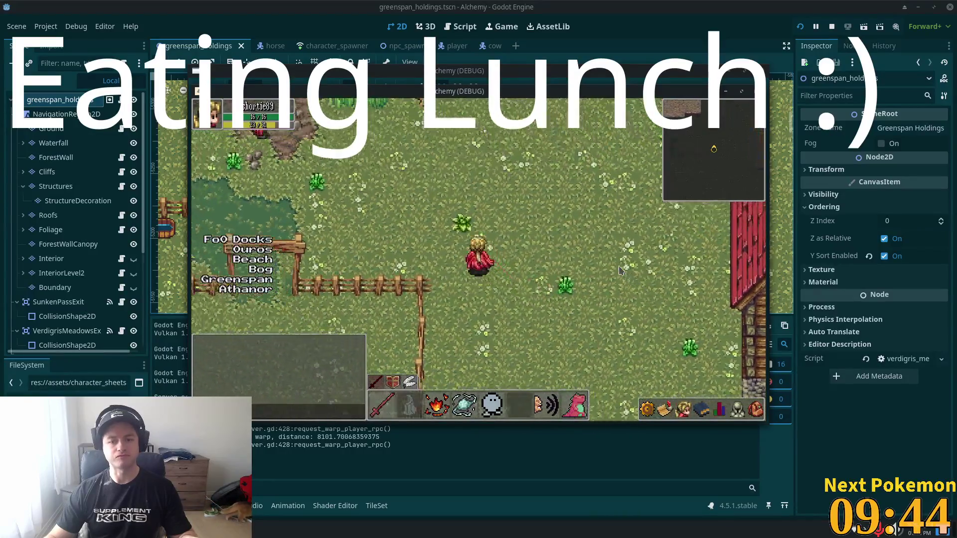
key("Up")
key("Up")
key("Down")
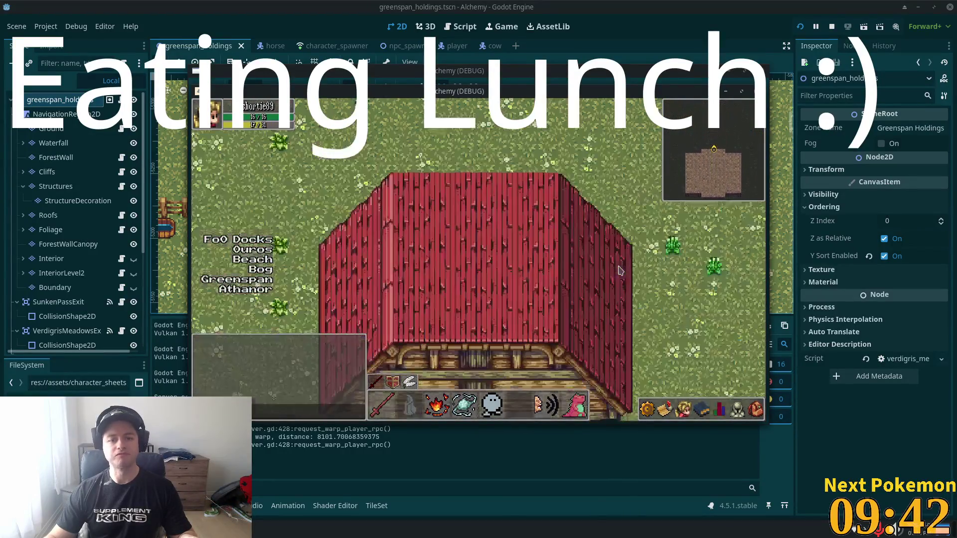
key("Up")
key("Down")
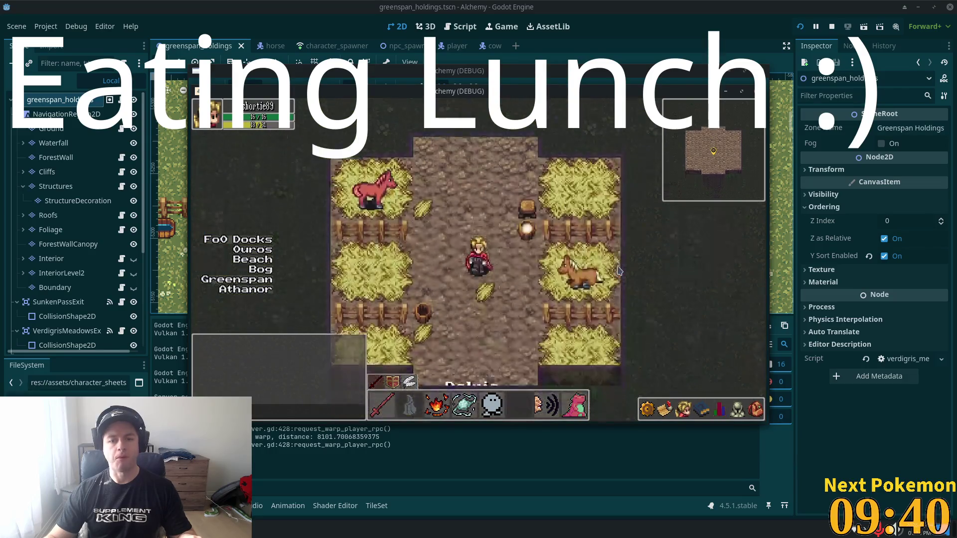
key("Up")
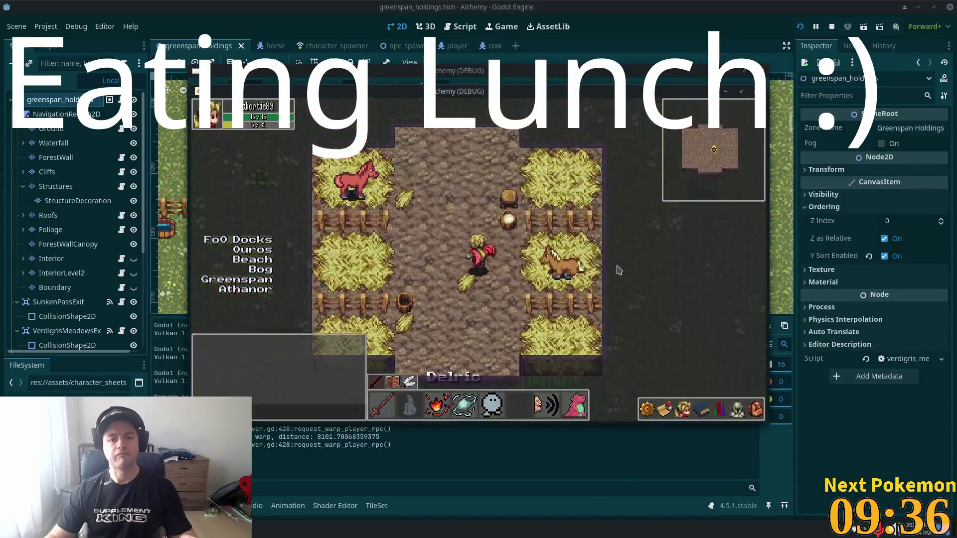
left_click(697, 29)
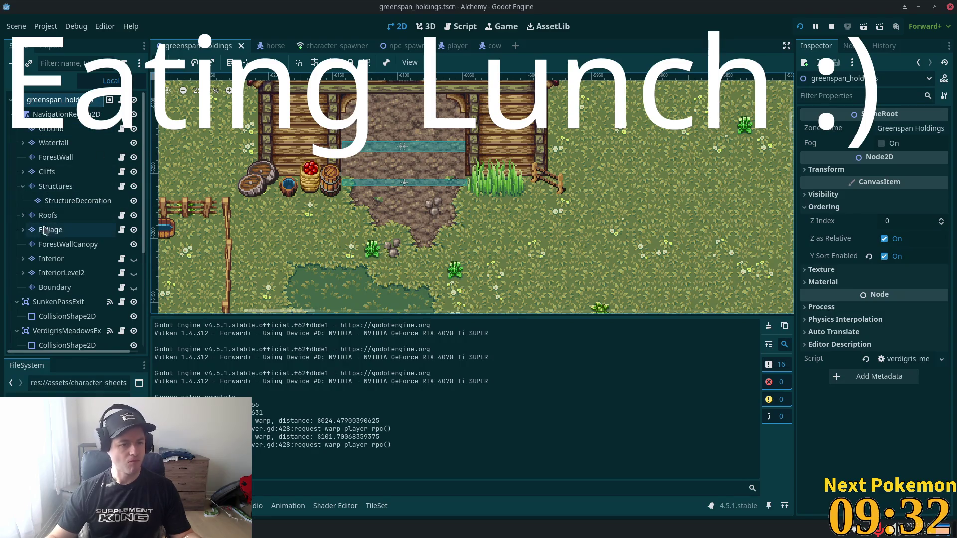
Show the Interior layer, hide Roofs, and select InteriorDecor under the expanded Interior group
left_click(134, 258)
scroll(391, 186, "up", 4)
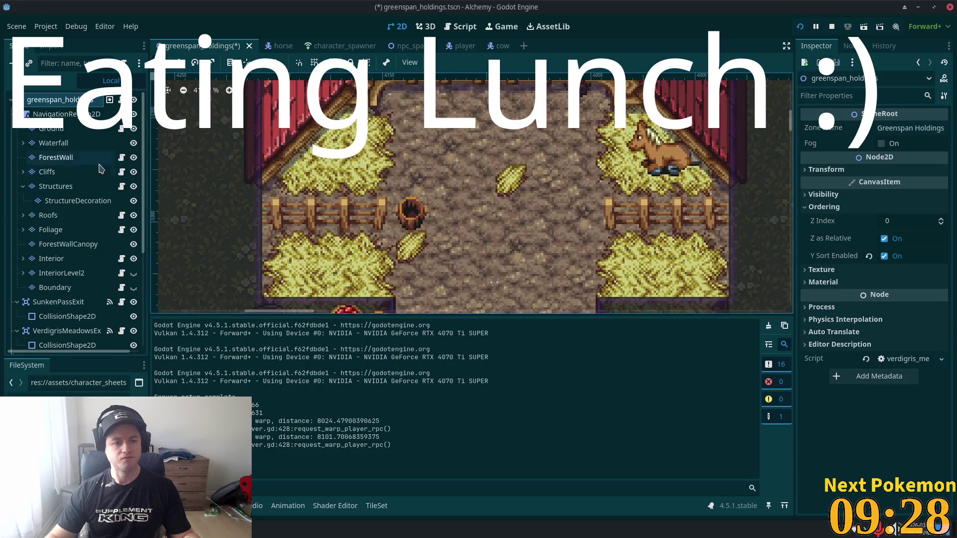
left_click(133, 216)
scroll(403, 294, "down", 4)
scroll(404, 294, "up", 1)
scroll(86, 239, "down", 3)
scroll(86, 239, "up", 5)
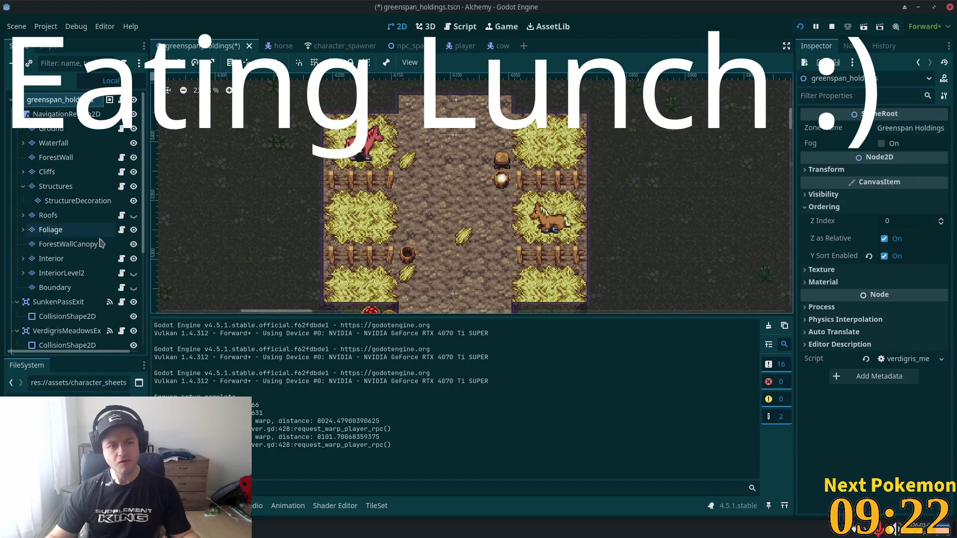
left_click(23, 259)
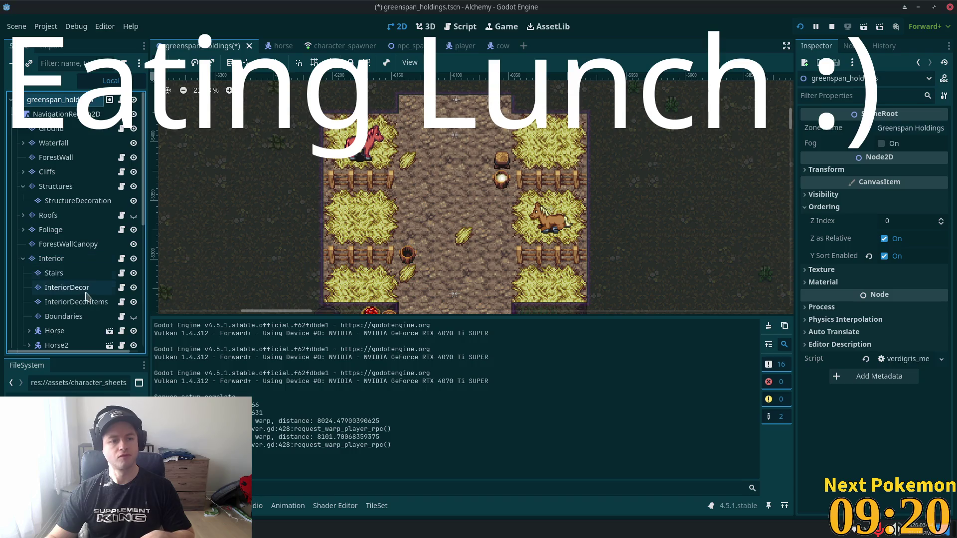
left_click(76, 292)
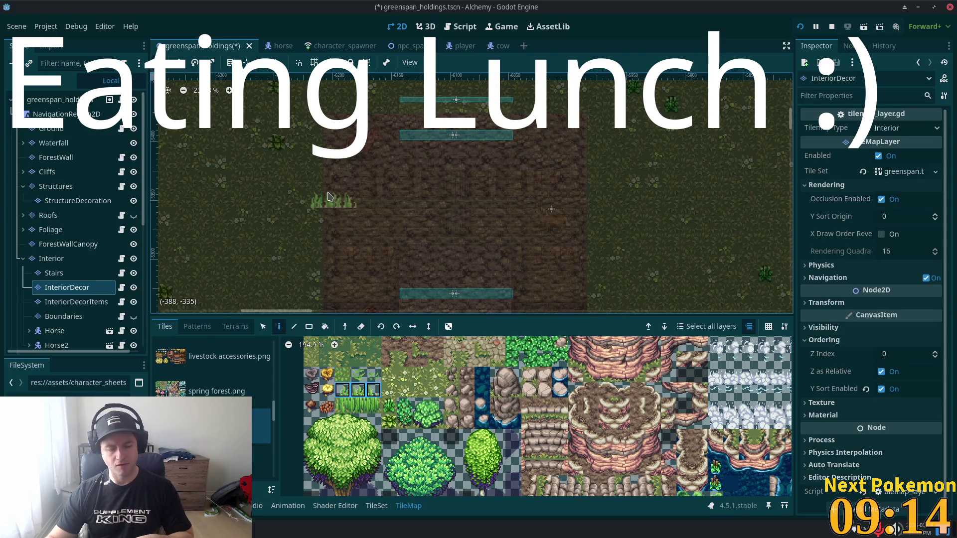
Select InteriorDecorItems, save the greenspan_holdings scene, then select the Interior layer
left_click(80, 302)
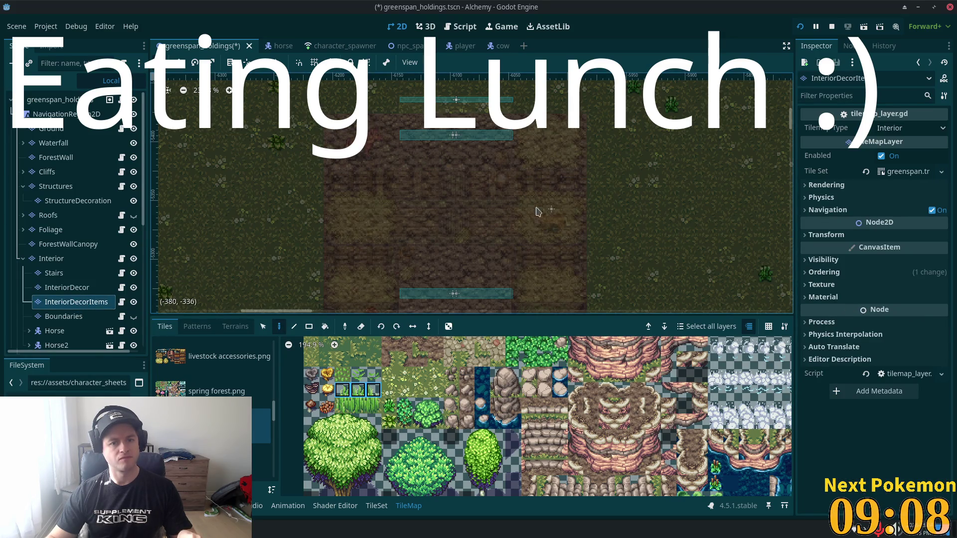
key("ctrl+s")
left_click(75, 259)
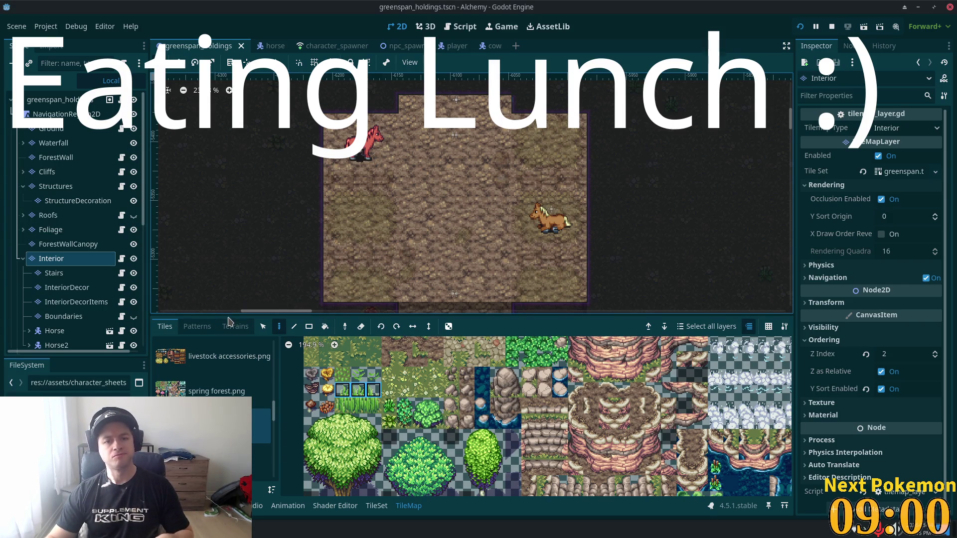
With the Interior layer selected, choose the fences and red-roof buildings tile source
scroll(215, 379, "up", 3)
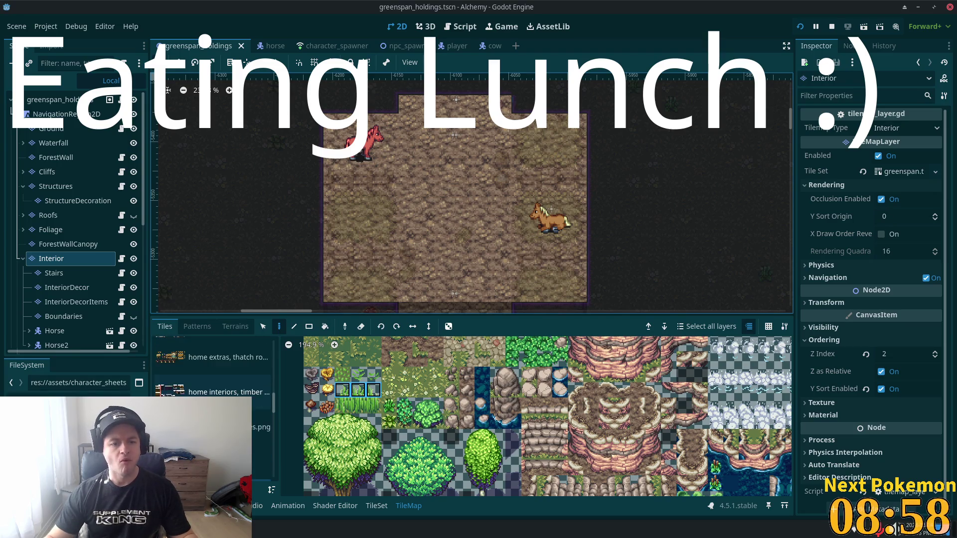
left_click(80, 288)
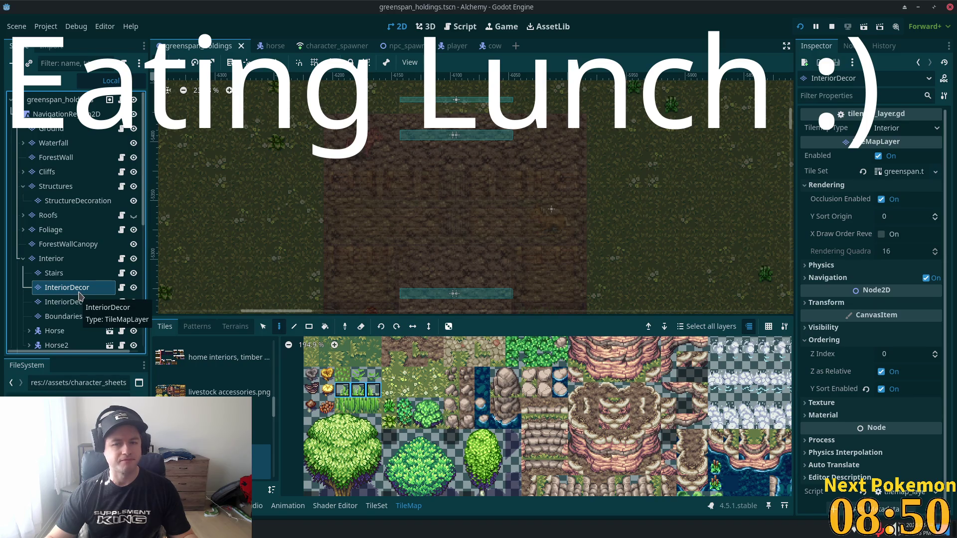
left_click(77, 260)
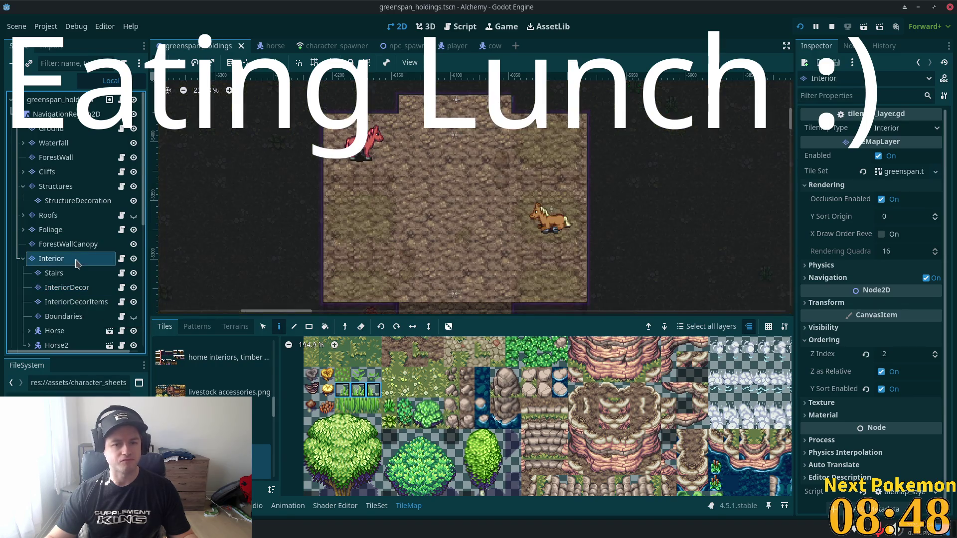
scroll(215, 373, "up", 5)
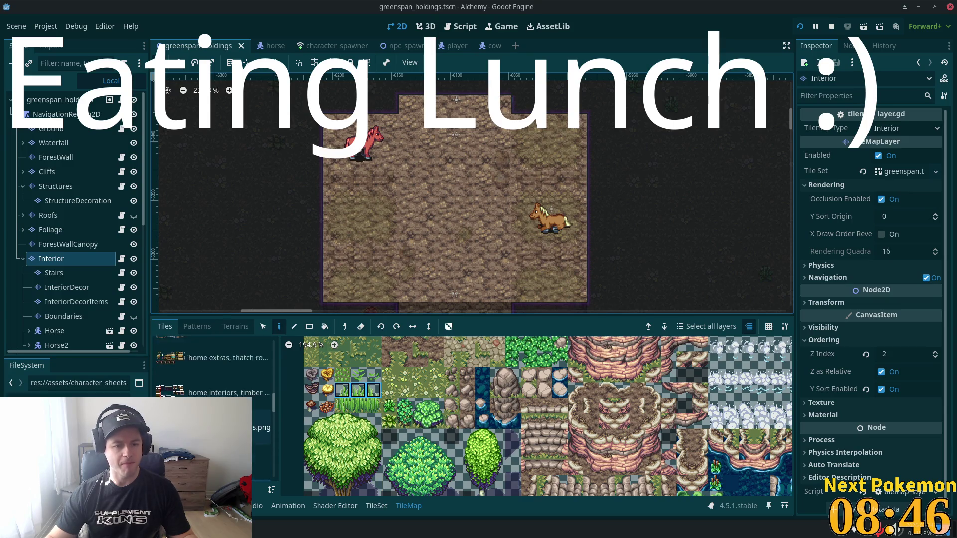
scroll(241, 397, "up", 5)
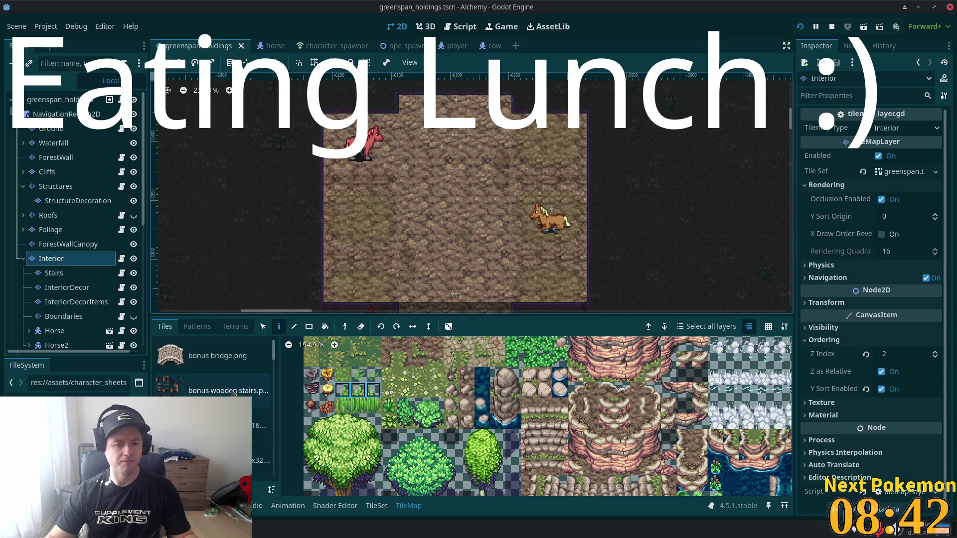
scroll(233, 392, "down", 2)
scroll(215, 389, "down", 3)
scroll(214, 393, "down", 5)
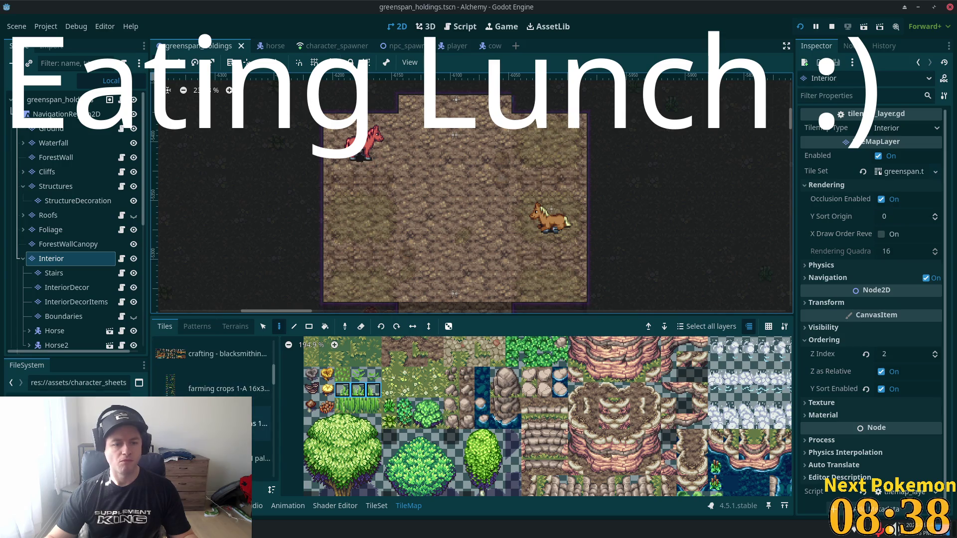
left_click(214, 406)
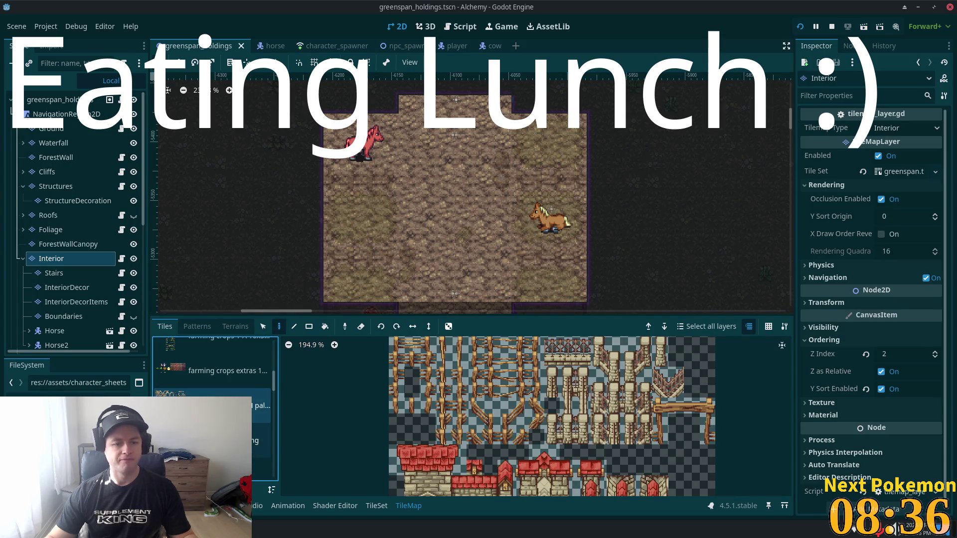
Switch to a different tile source in the tileset and browse its tiles
left_click(214, 441)
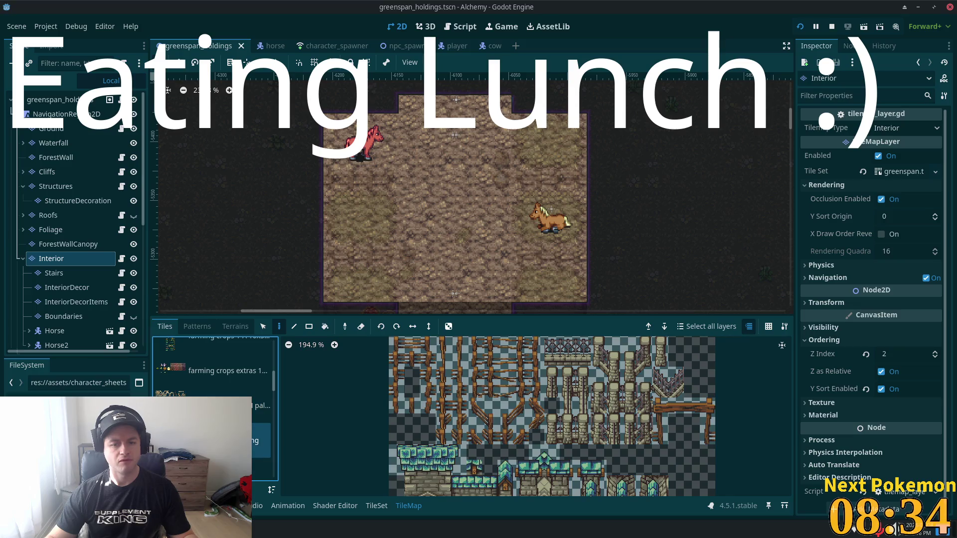
scroll(429, 436, "down", 4)
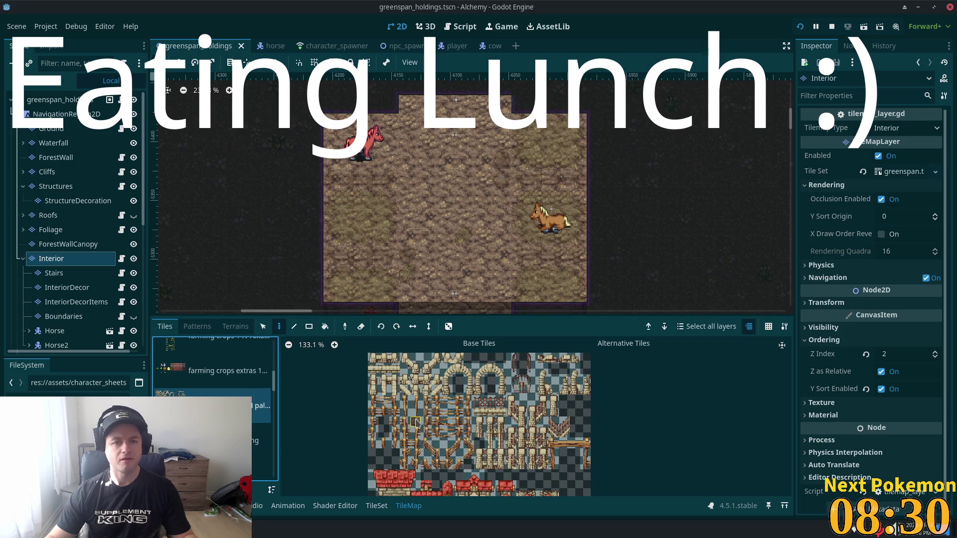
scroll(497, 451, "up", 5)
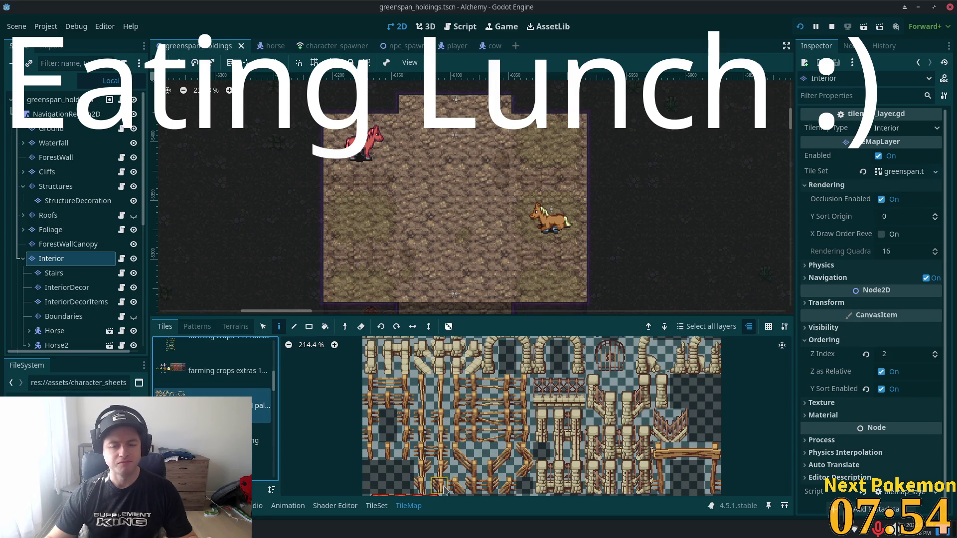
scroll(452, 454, "down", 1)
scroll(474, 439, "down", 2)
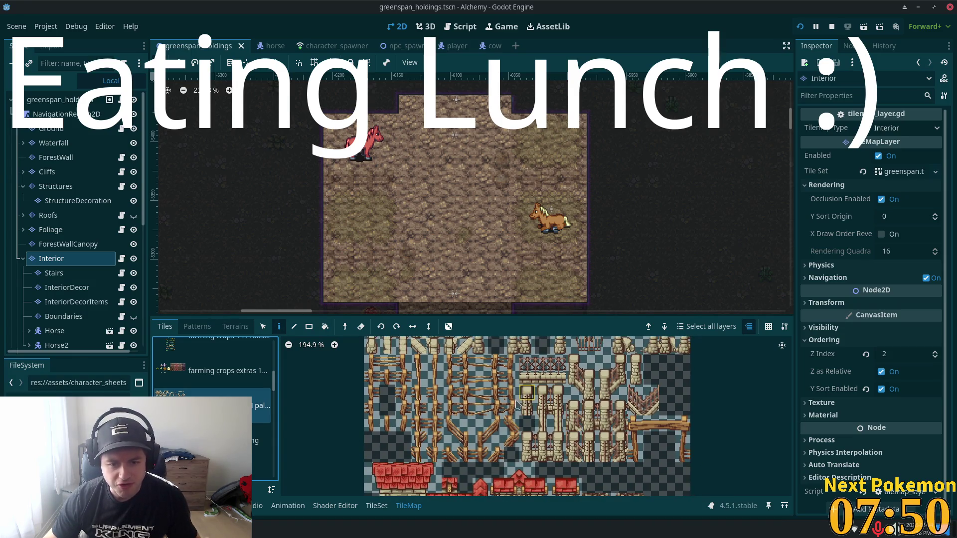
scroll(445, 407, "up", 3)
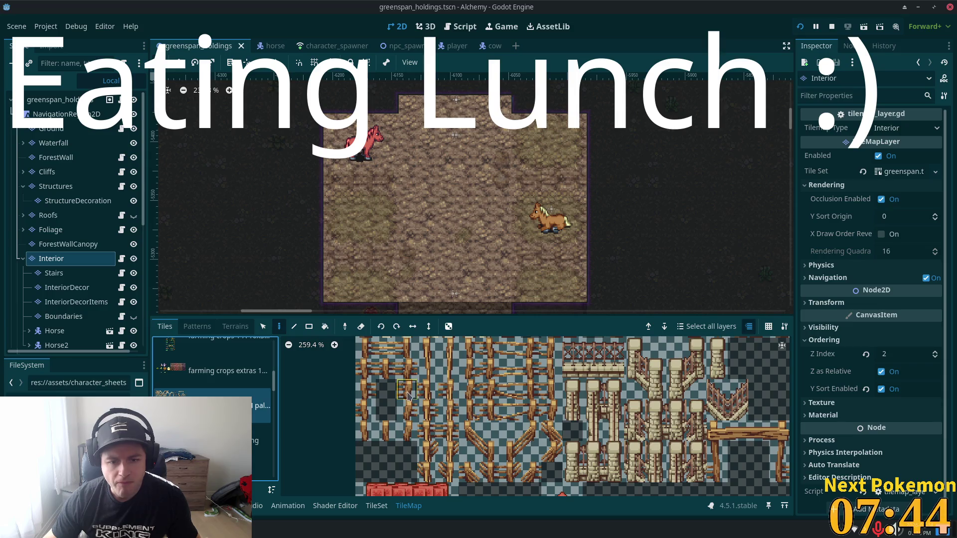
Paint the three-tile fence piece on the barn floor, undo it, select InteriorDecor, and save
left_click(423, 351)
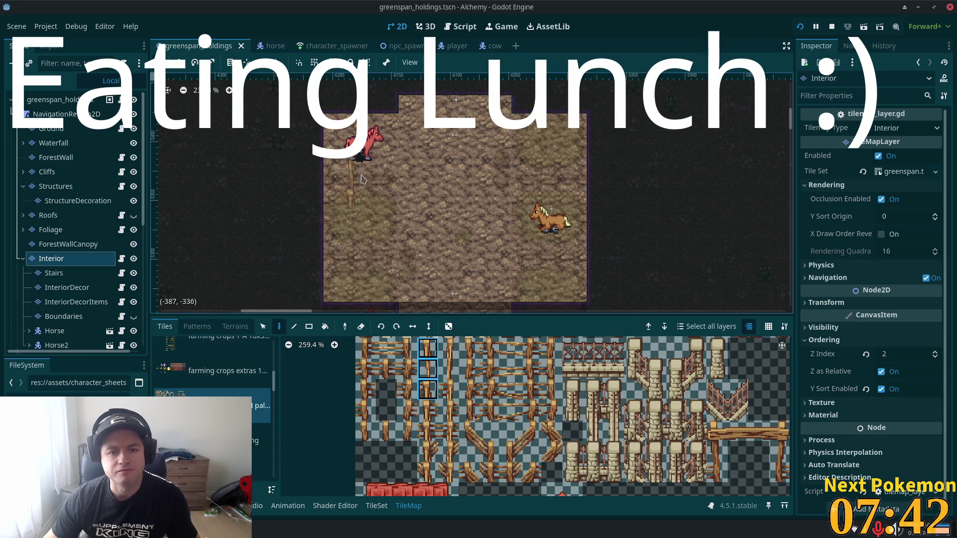
left_click(392, 152)
key("ctrl+z")
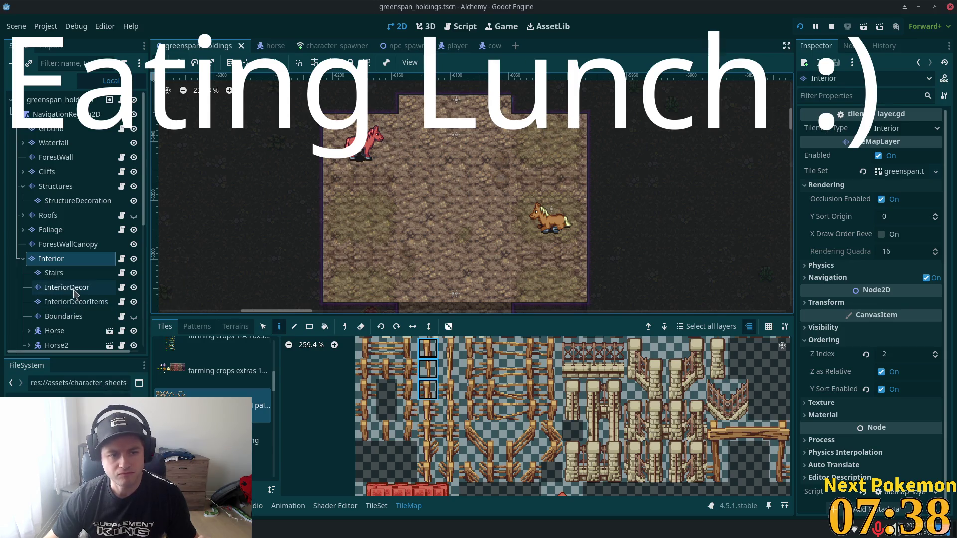
left_click(67, 288)
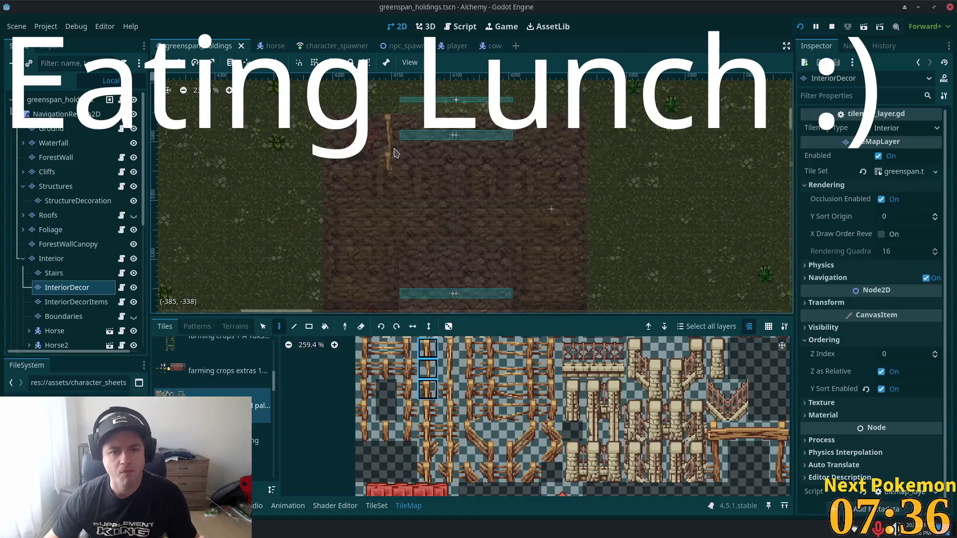
key("ctrl+s")
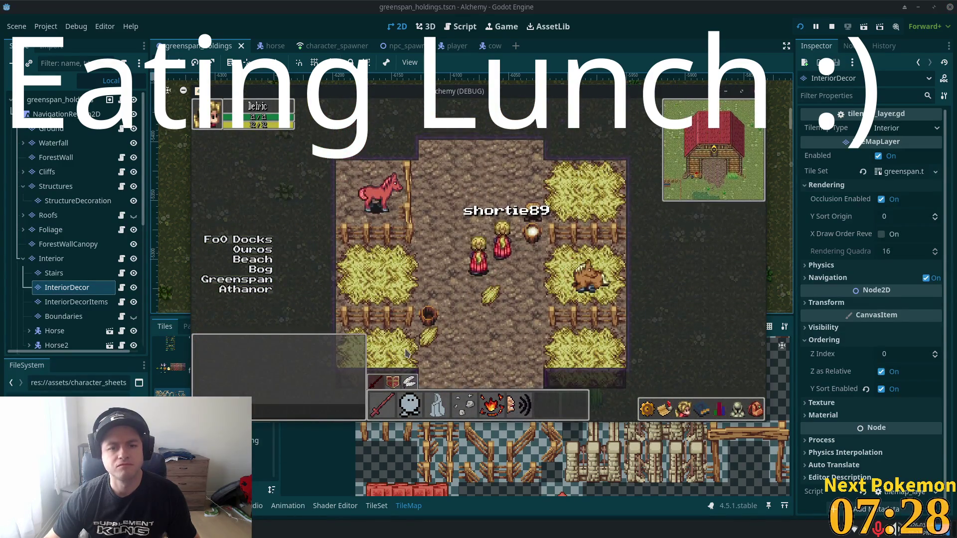
Bring the Greenspan Holdings editor back in front of the running Alchemy game
left_click(671, 20)
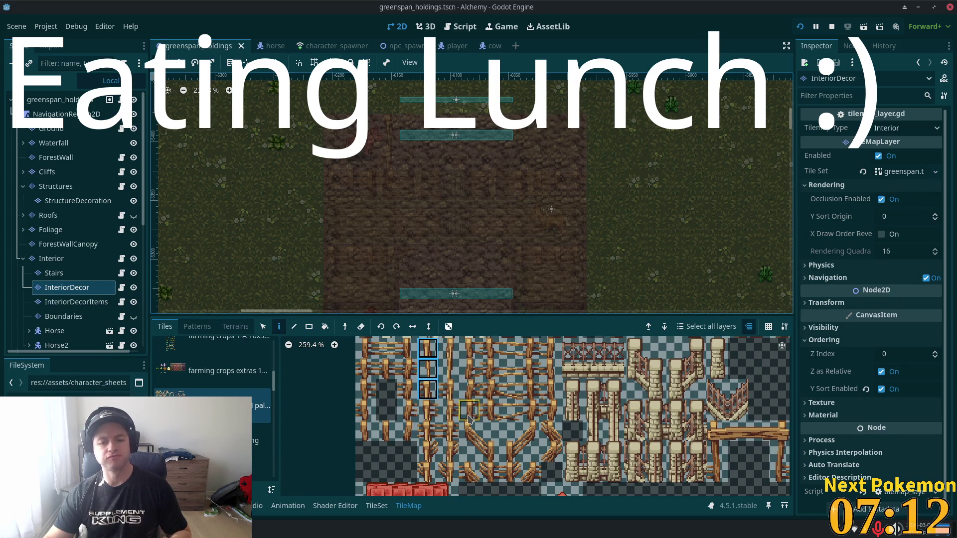
Pick the single fence post tile and place it on the barn canvas
left_click(450, 391)
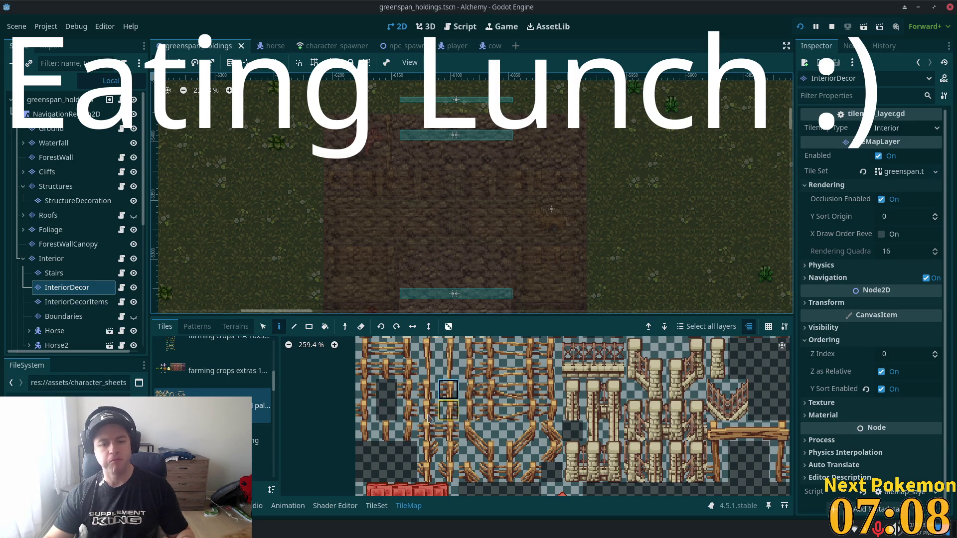
left_click(369, 409)
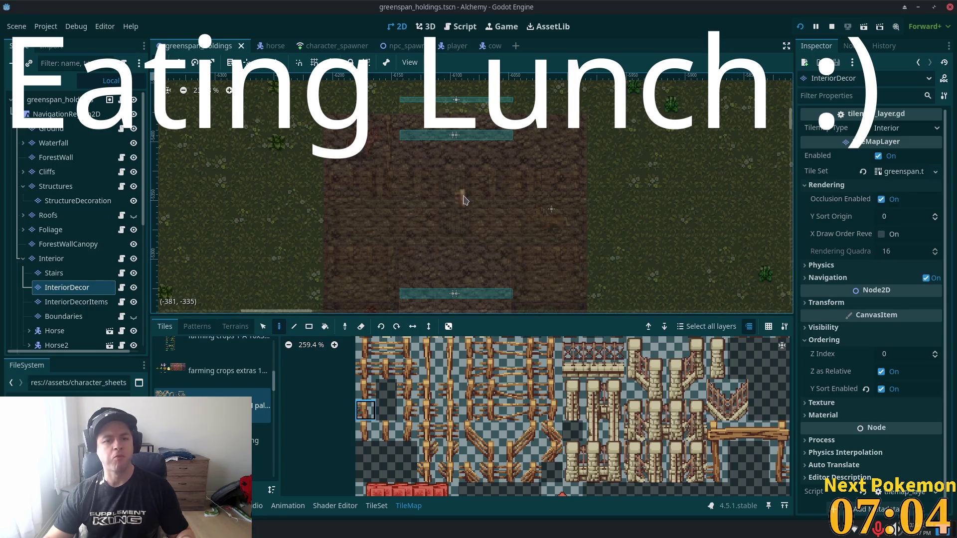
left_click(388, 182)
Preview and close the running game several times, then paint the post near the barn's upper left
key("F6")
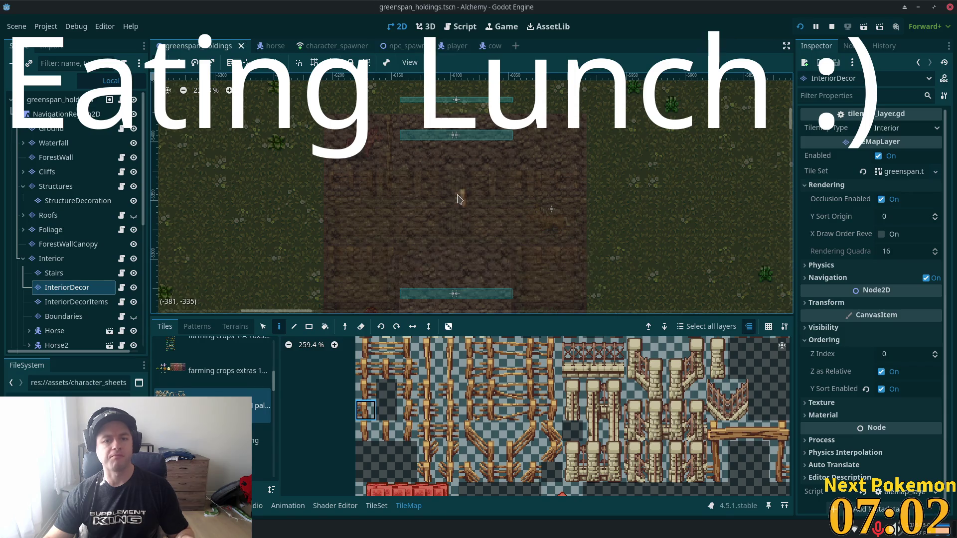
key("F8")
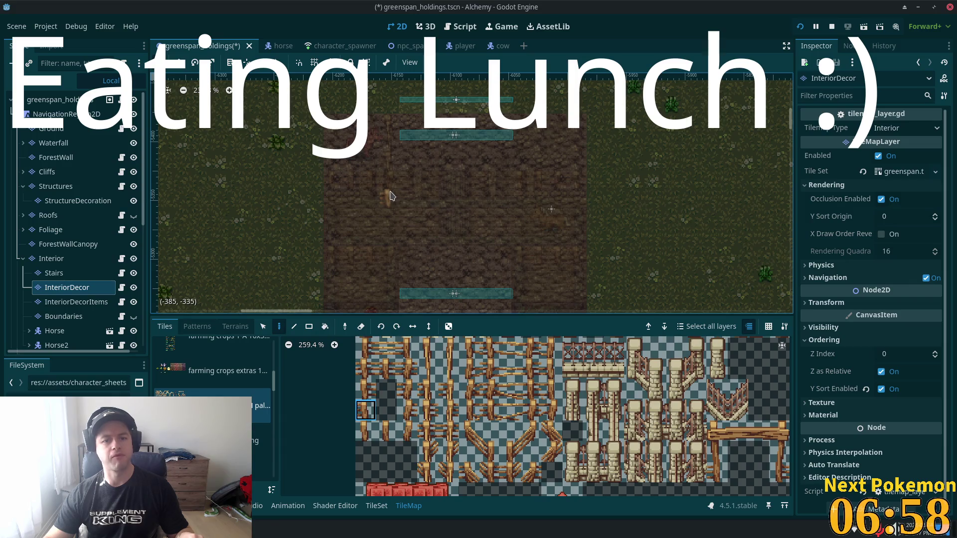
key("F6")
key("F8")
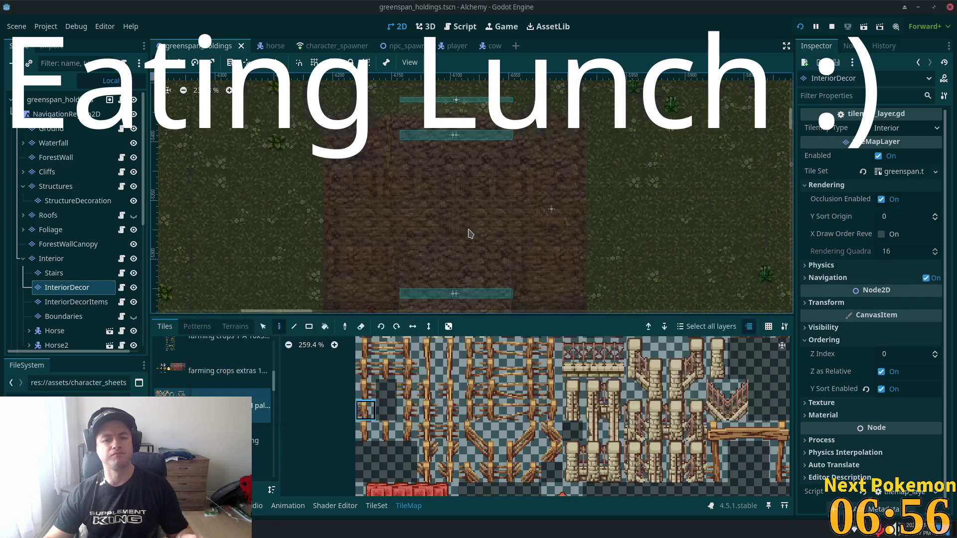
key("F6")
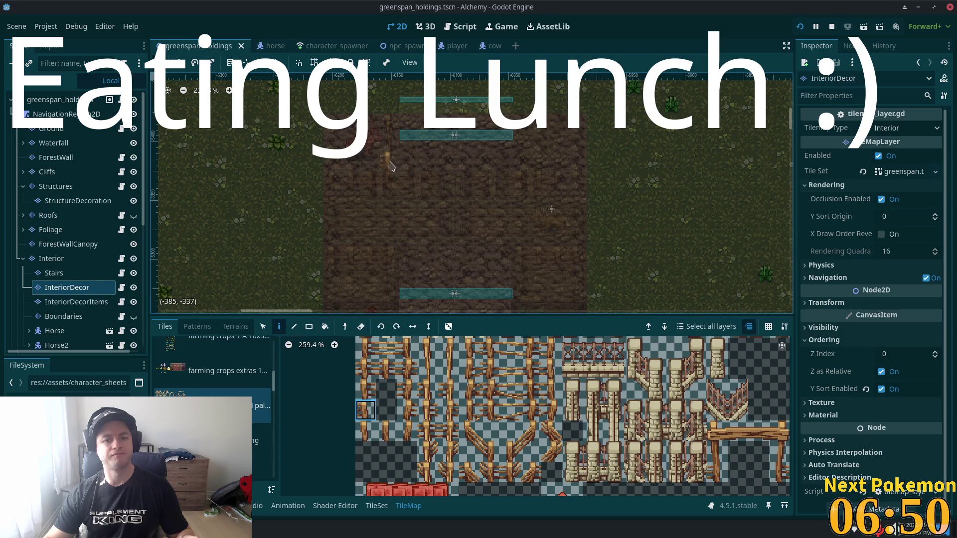
left_click(393, 165)
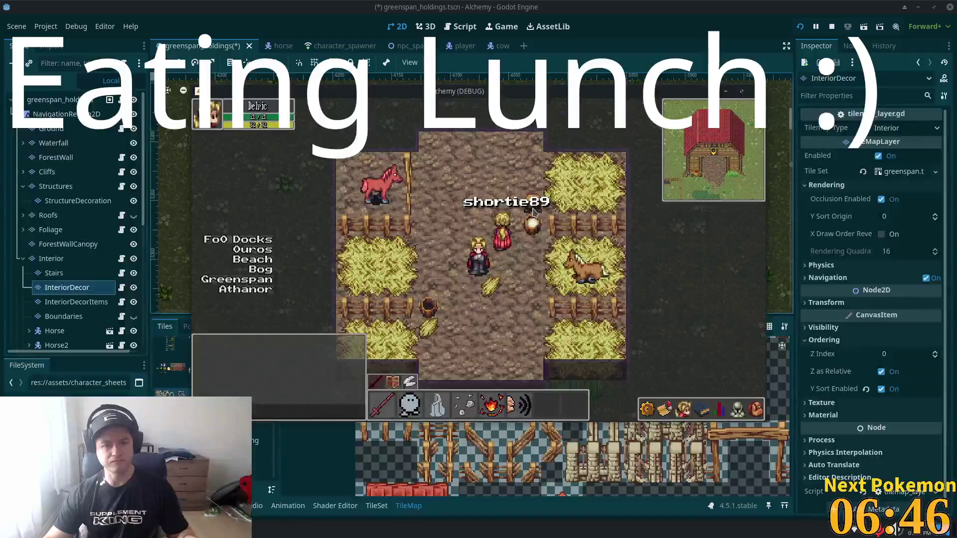
Save and rerun, then walk the player out into the farmyard and back inside twice
key("ctrl+s")
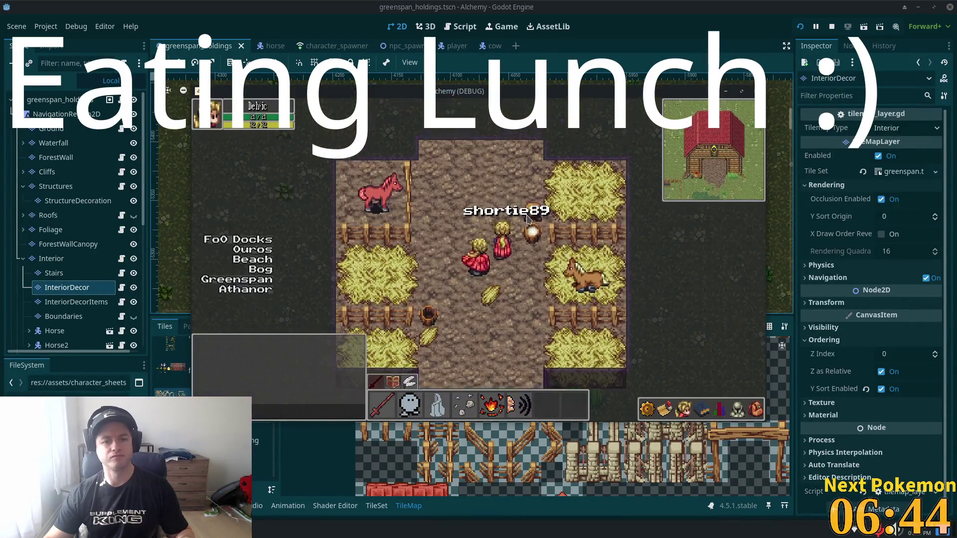
key("Left")
key("Down")
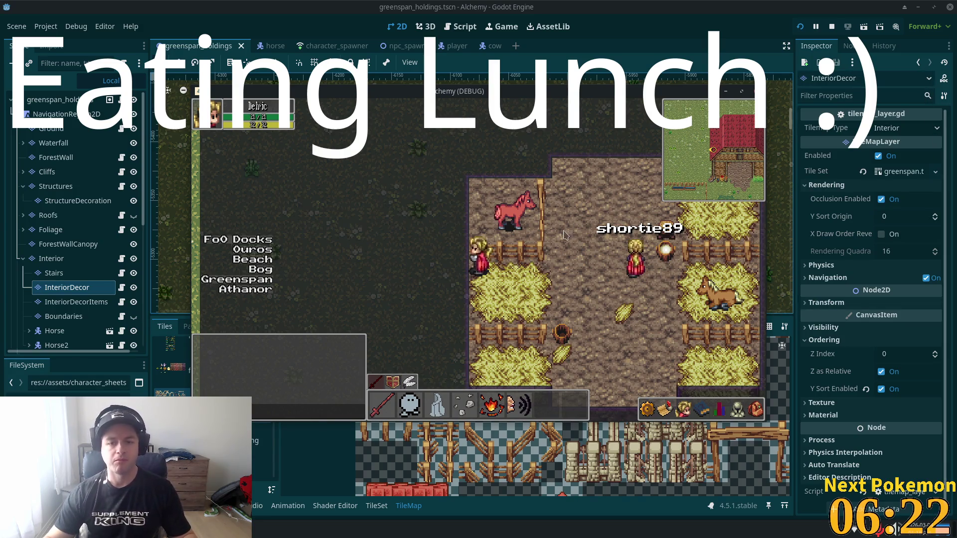
key("Down")
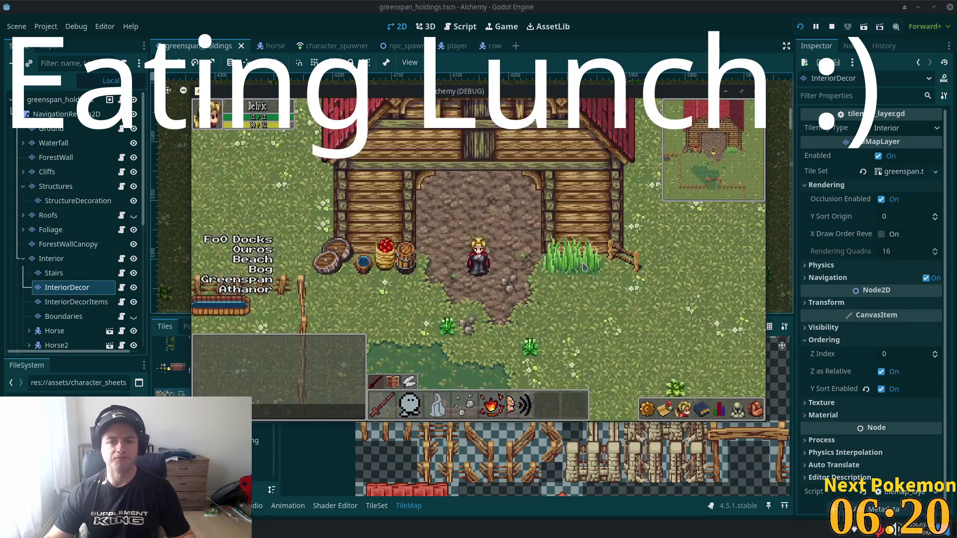
key("Up")
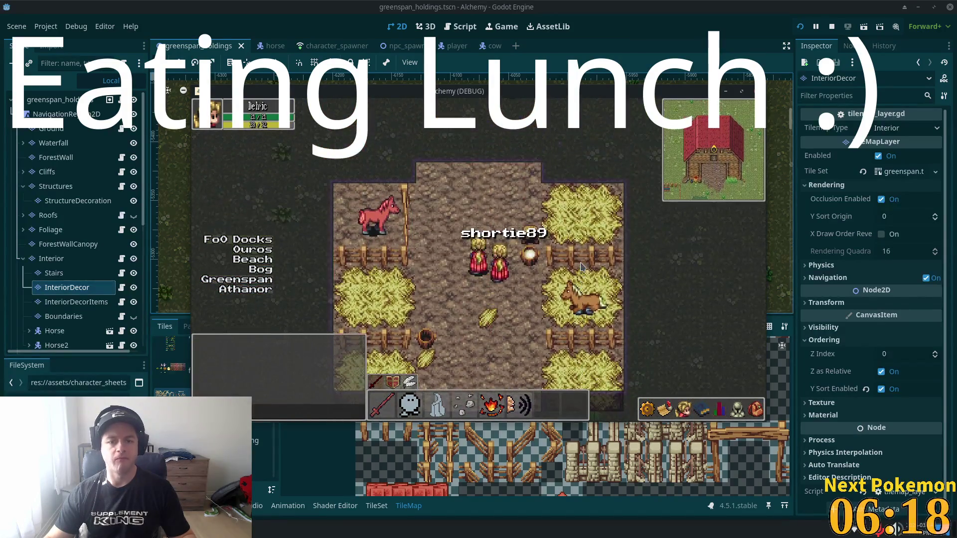
key("Down")
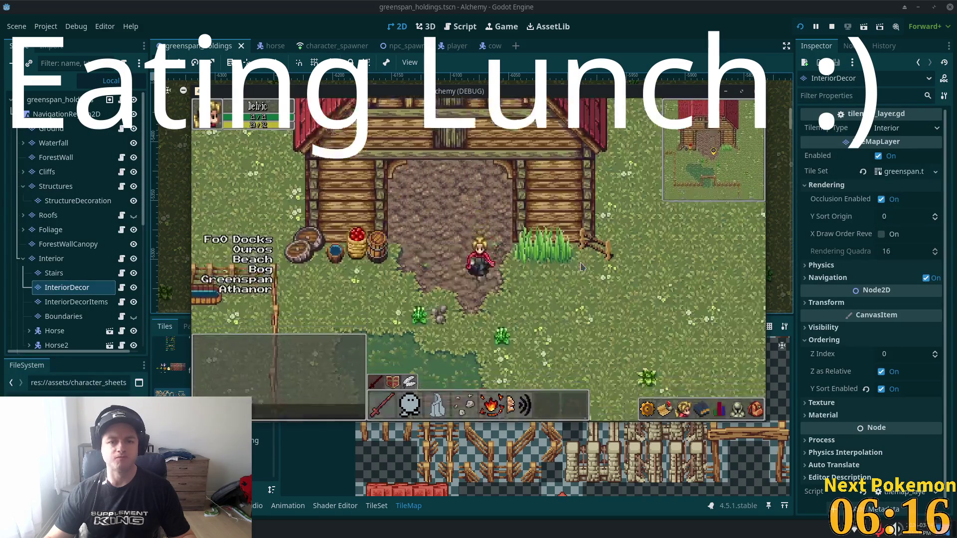
key("Up")
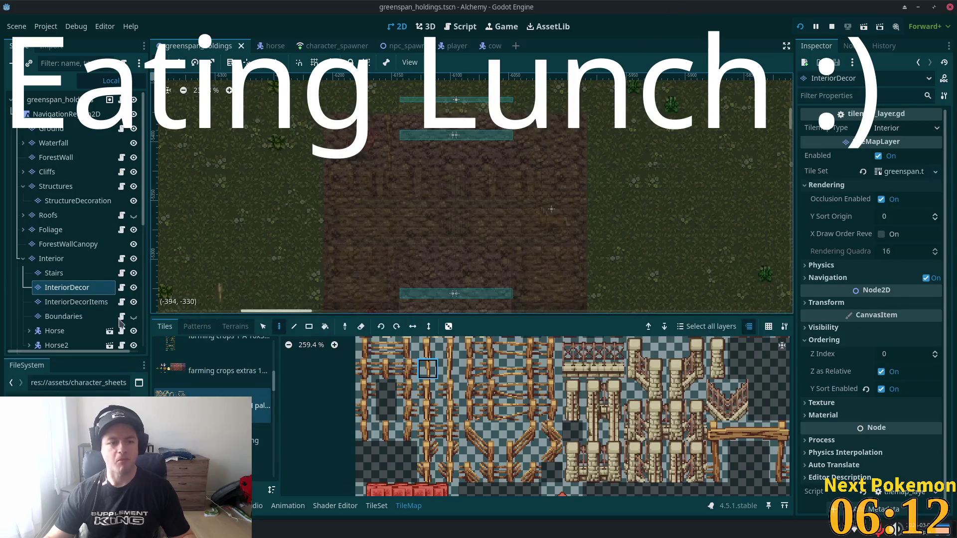
Select the InteriorDecorItems layer in the editor and save the scene
left_click(68, 316)
left_click(76, 302)
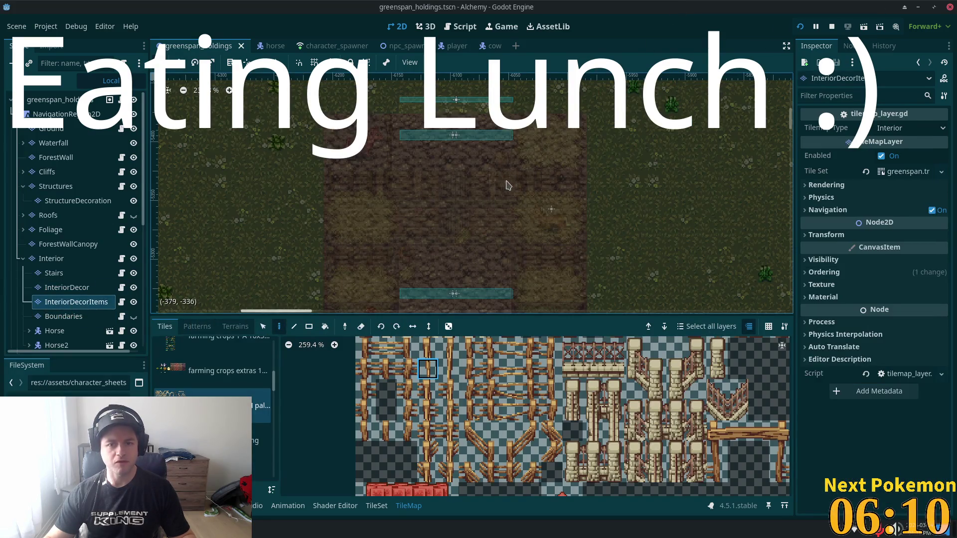
key("ctrl+s")
key("alt+Tab")
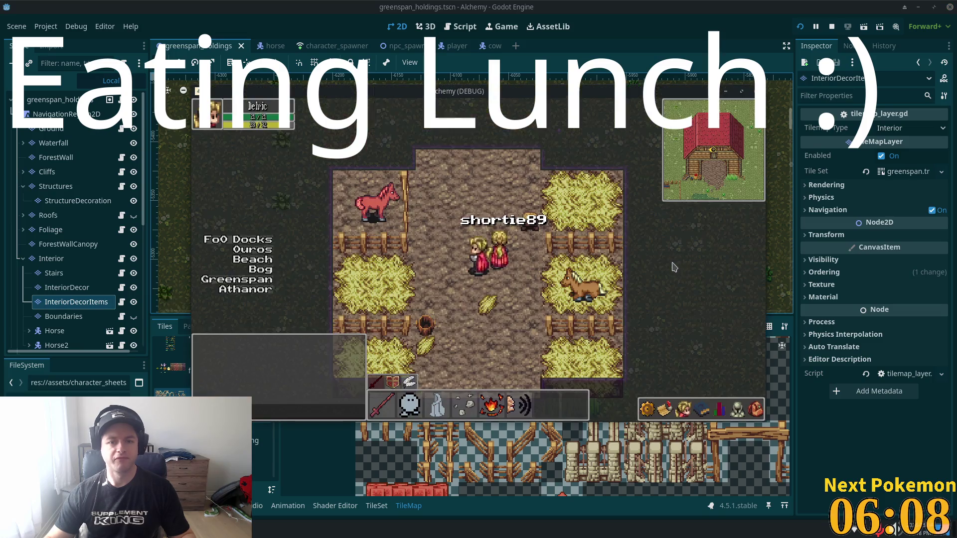
key("alt+Tab")
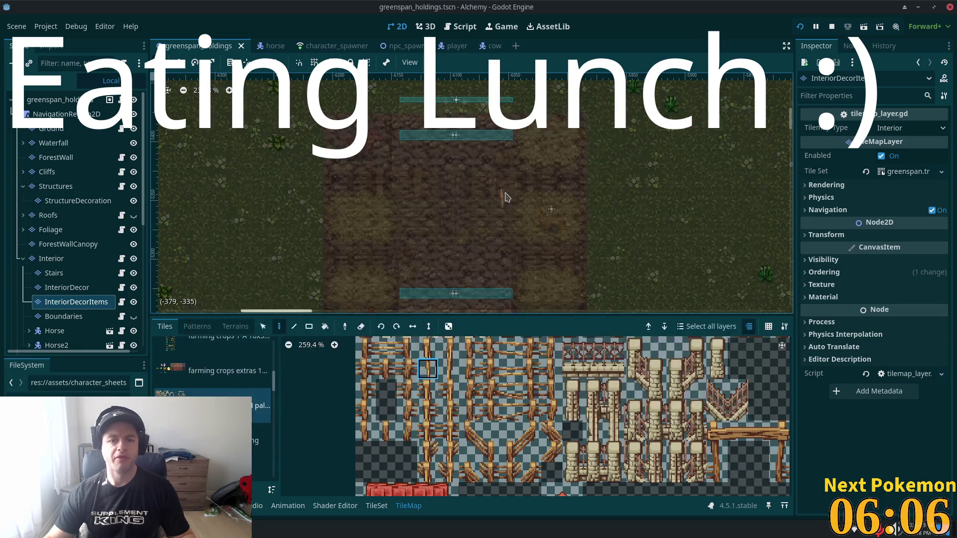
Launch the game with F5, walk out of the barn through the tall grass, then return to the editor
key("F5")
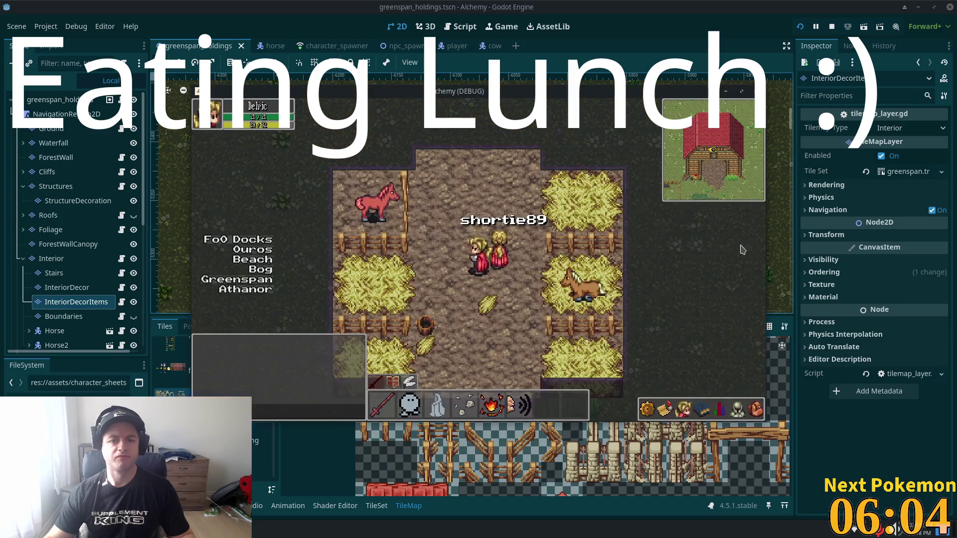
key("Down")
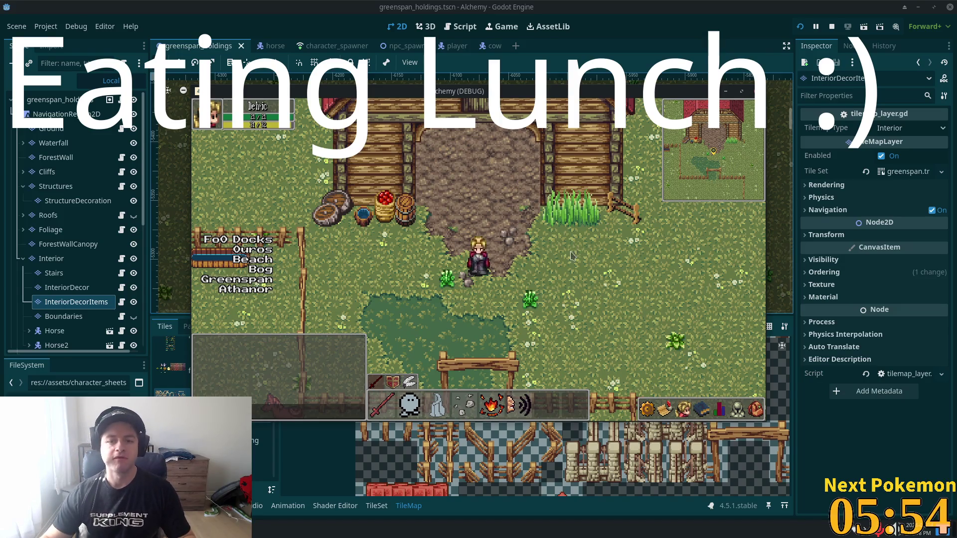
key("Right")
key("Right")
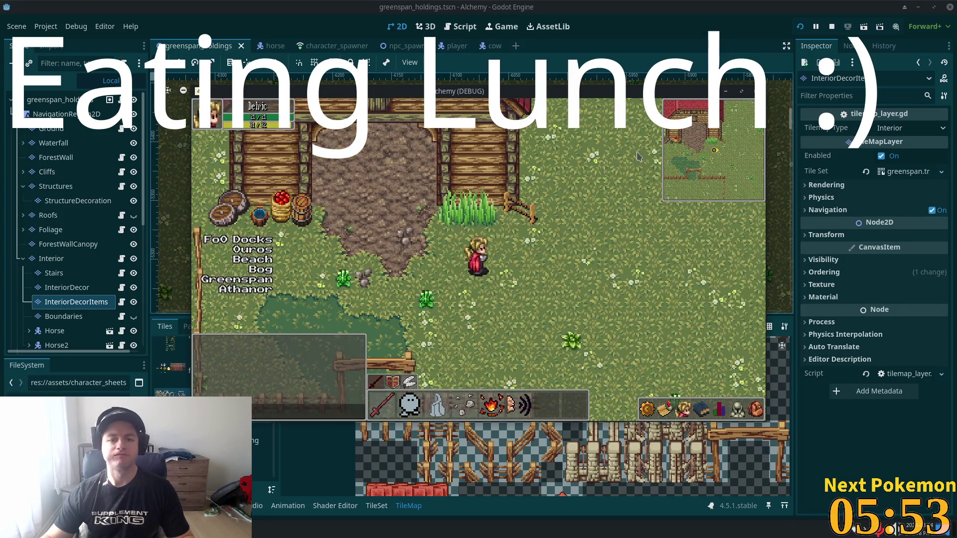
key("Up")
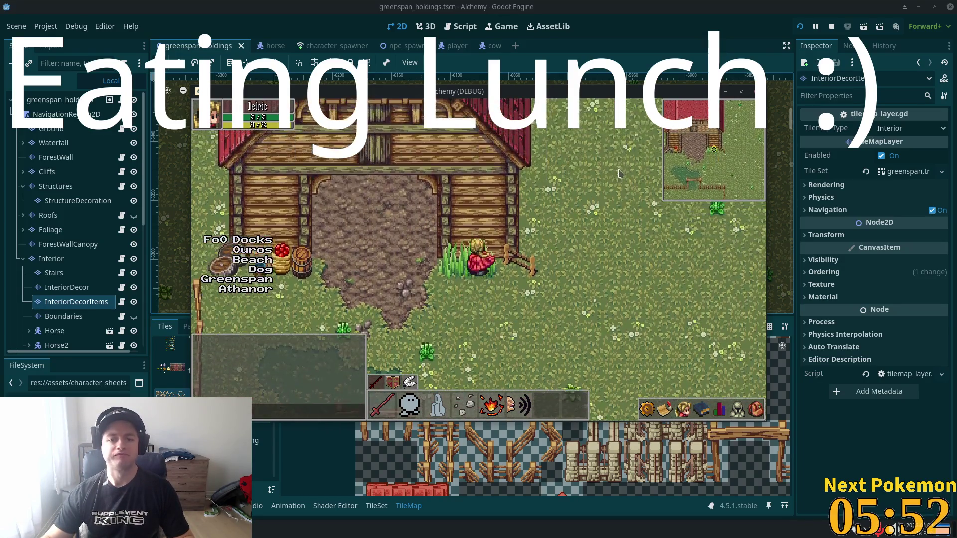
key("Left")
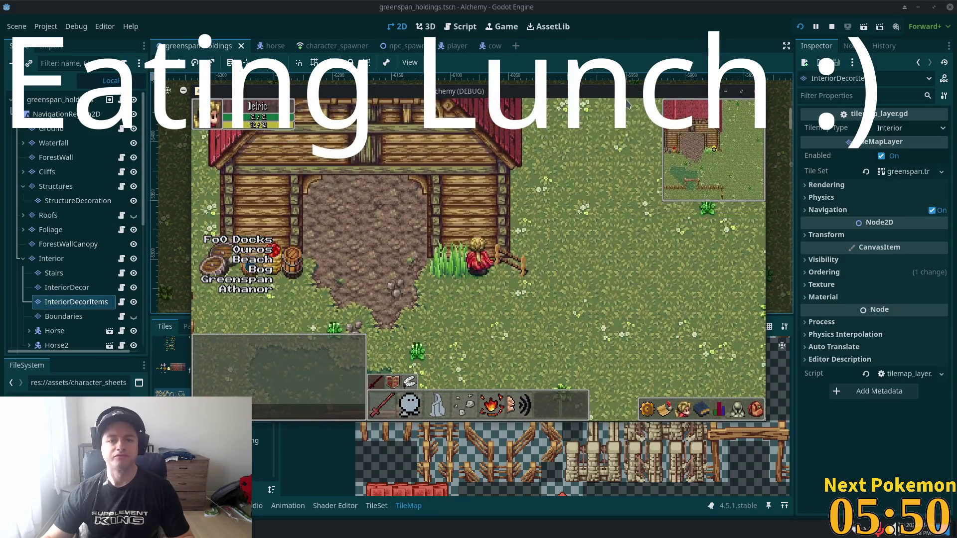
key("Right")
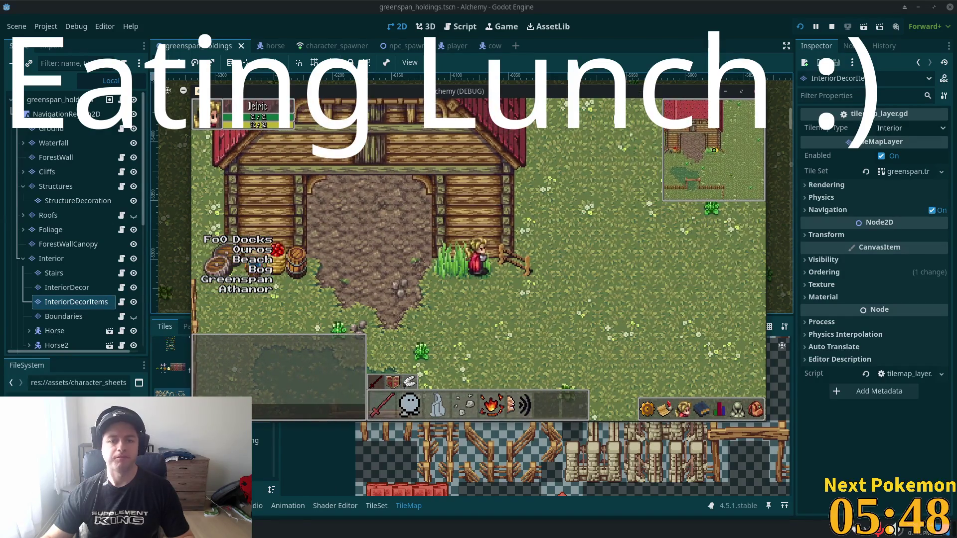
left_click(690, 33)
scroll(398, 175, "down", 3)
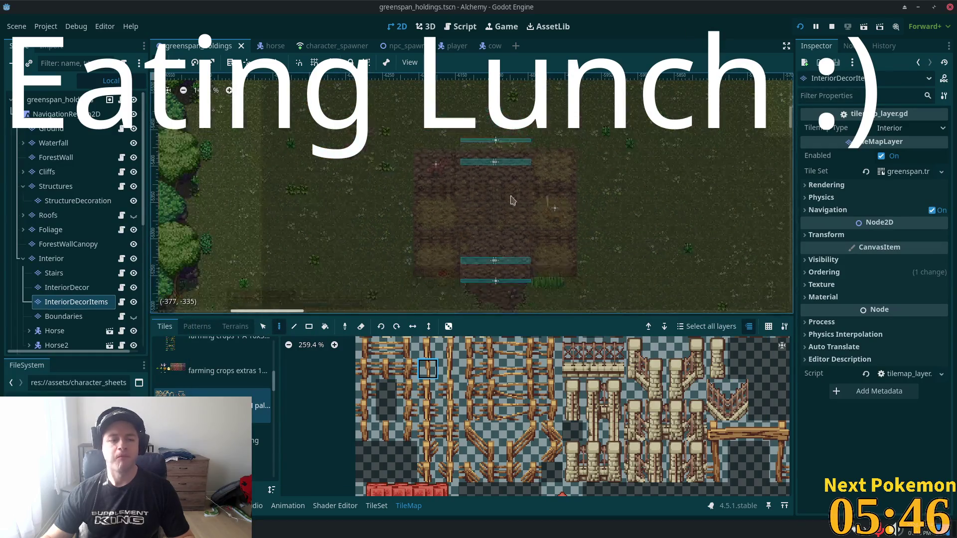
Collapse the Interior group and expand UtilityNodes in the Scene dock
left_click(23, 259)
scroll(59, 249, "down", 5)
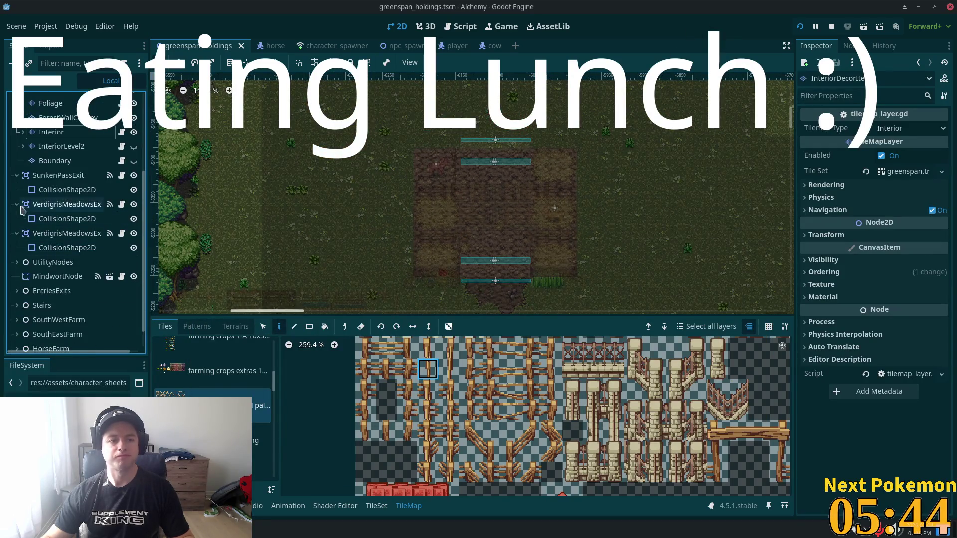
left_click(53, 239)
left_click(17, 239)
scroll(75, 239, "down", 3)
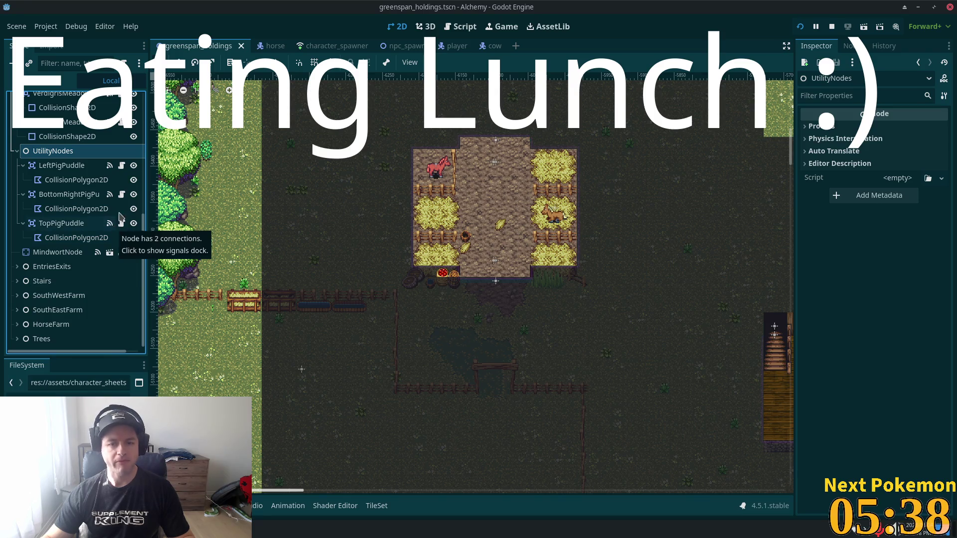
scroll(115, 226, "up", 5)
scroll(159, 199, "up", 2)
scroll(144, 200, "up", 3)
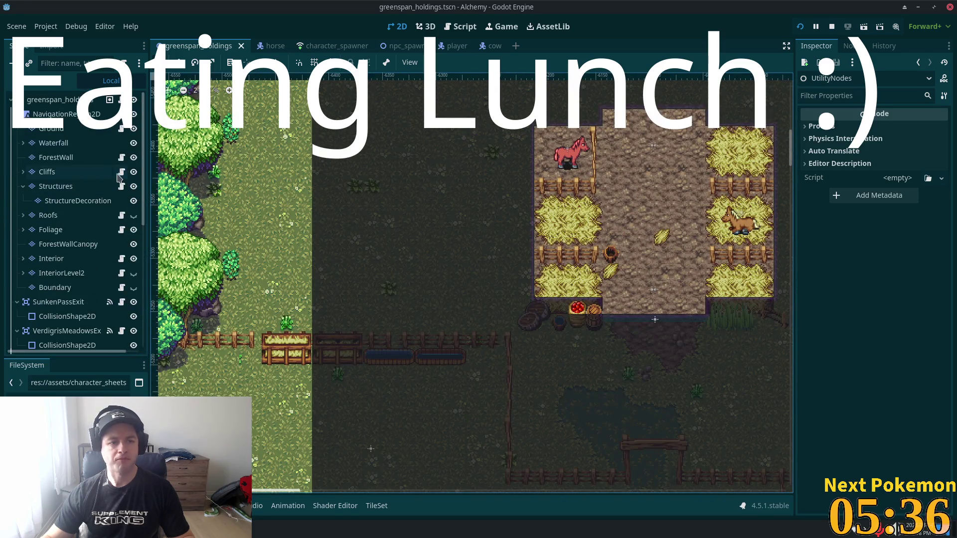
scroll(135, 262, "up", 1)
Hide Interior, show Roofs, then inspect LeftPigPuddle and select UtilityNodes
left_click(133, 259)
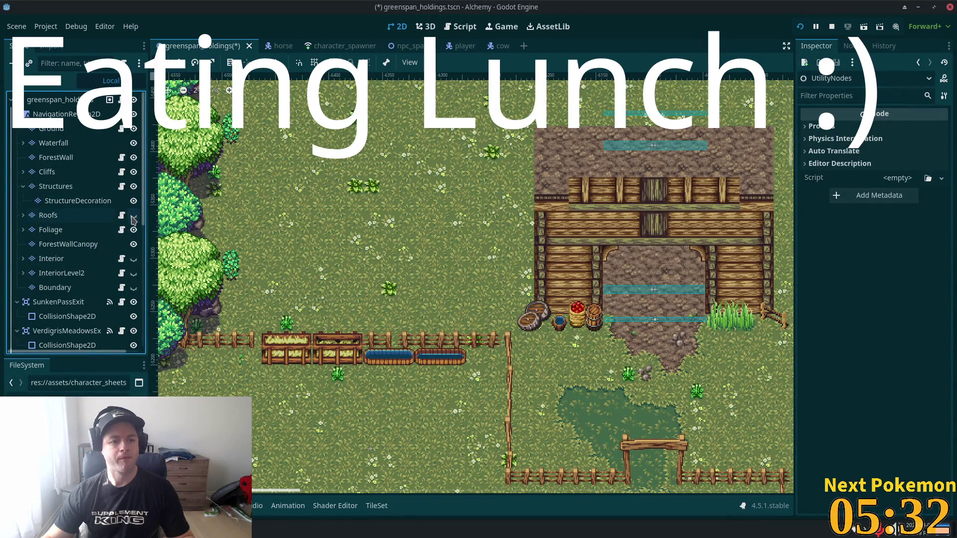
left_click(133, 215)
scroll(379, 298, "down", 1)
scroll(379, 298, "down", 1)
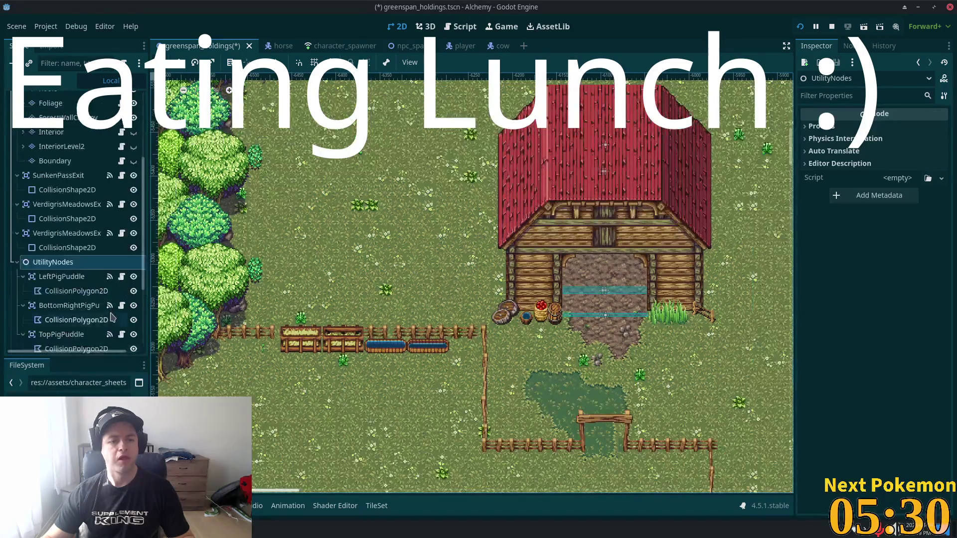
scroll(74, 224, "down", 5)
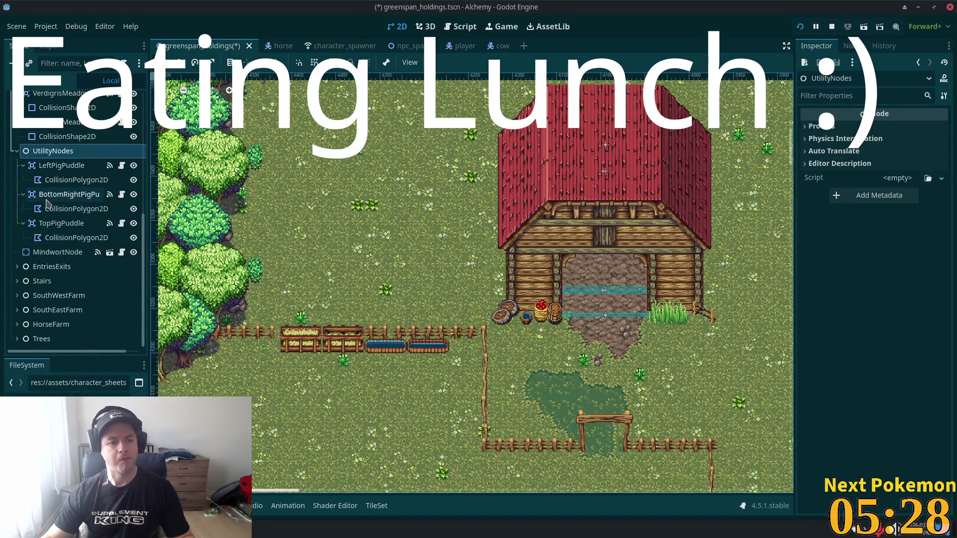
left_click(41, 170)
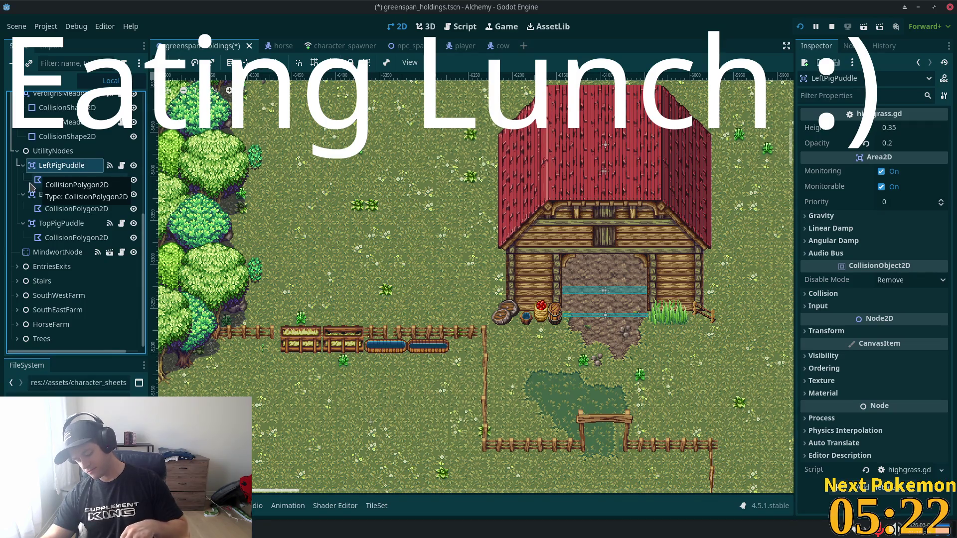
left_click(53, 150)
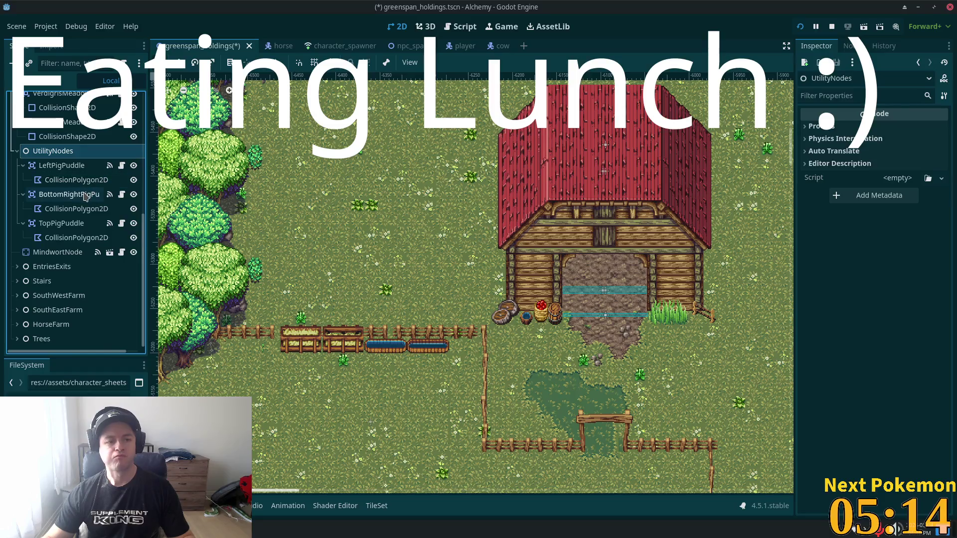
Add an Area2D node under UtilityNodes and rename it BarnGrass
key("ctrl+a")
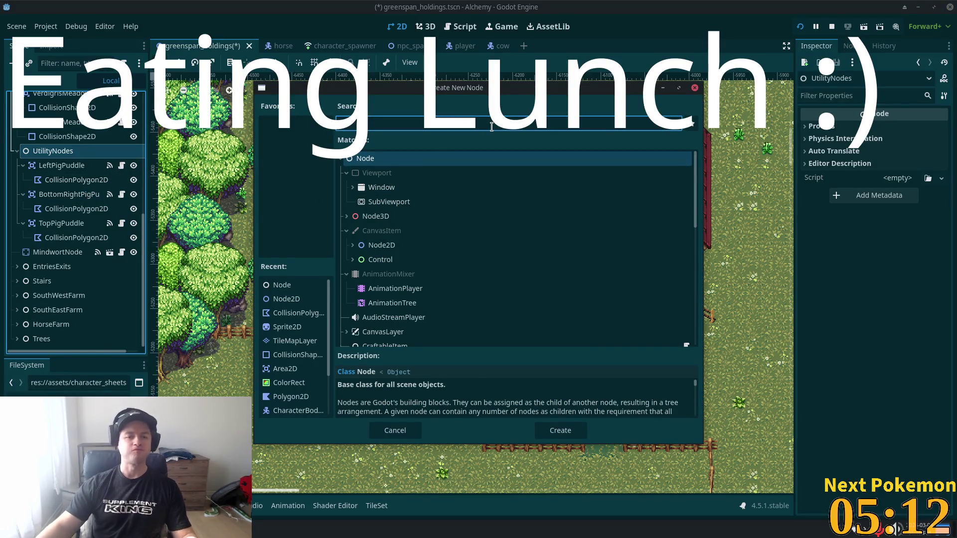
type("a2darea")
key("Return")
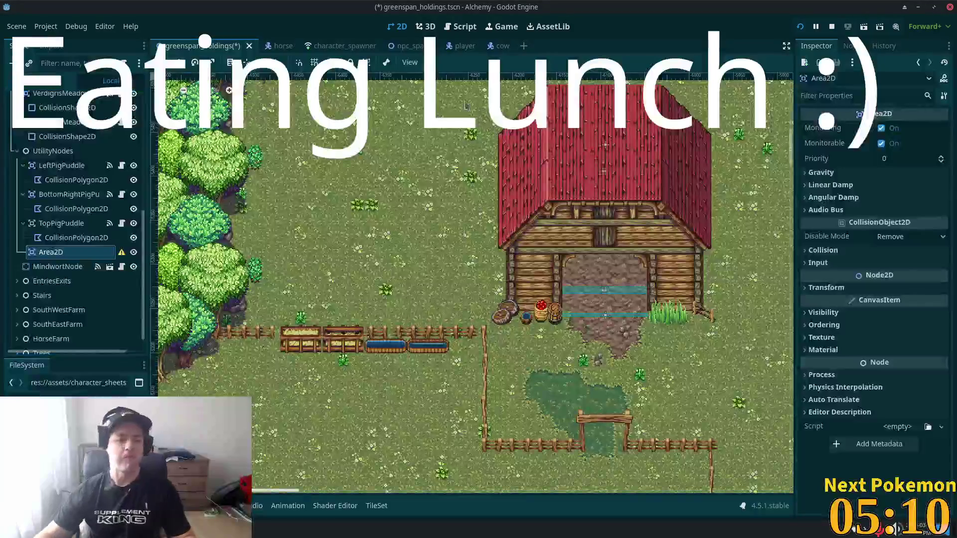
double_click(80, 252)
type("rnGr")
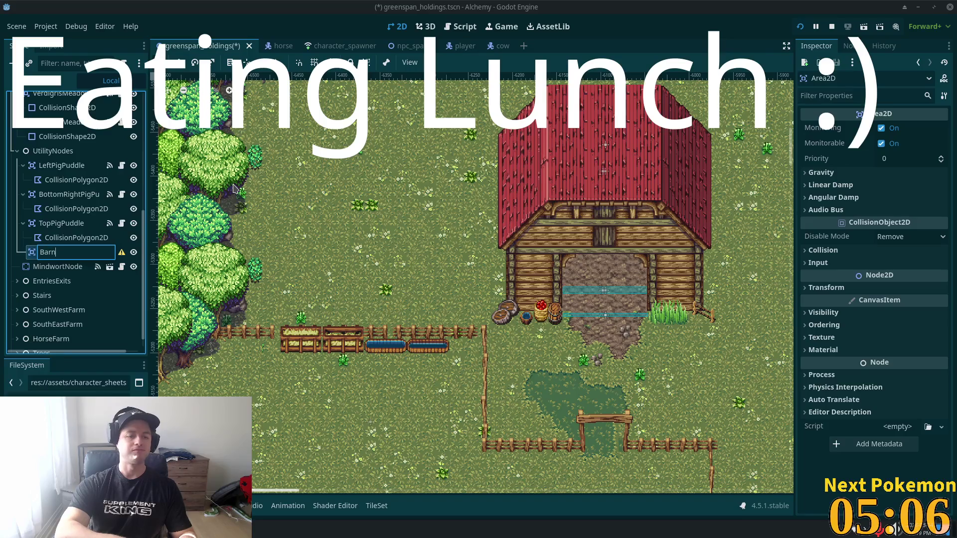
type("a")
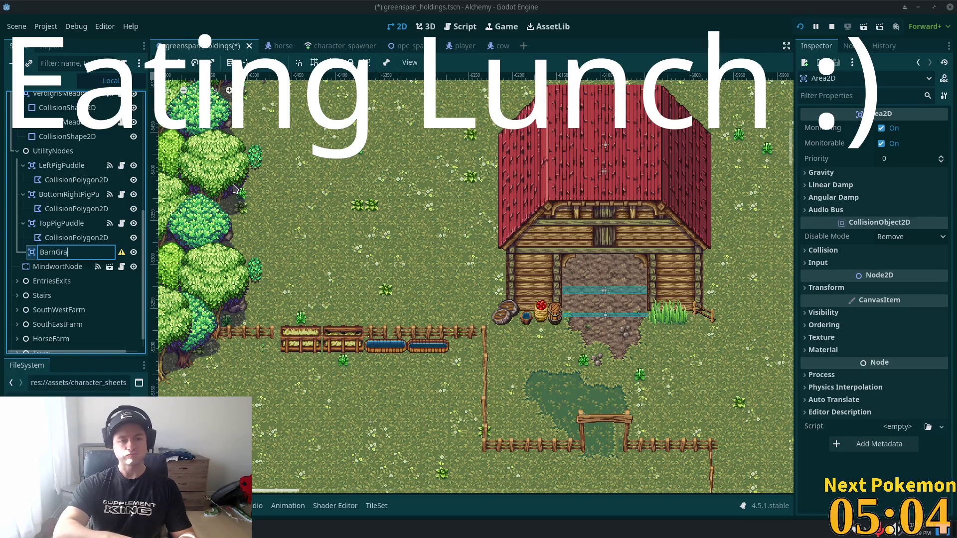
type("s")
key("Return")
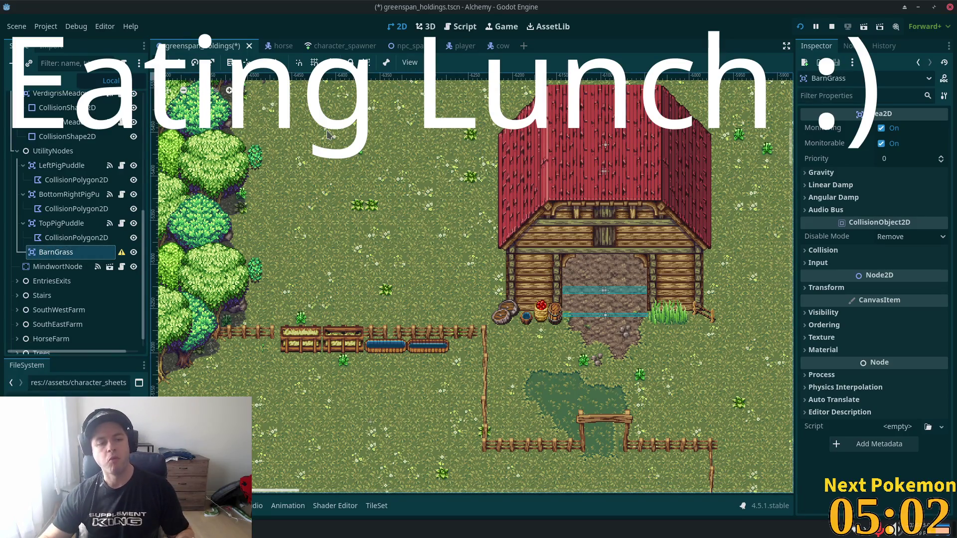
Give BarnGrass a CollisionShape2D child with a new rectangle shape
key("ctrl+a")
type("color")
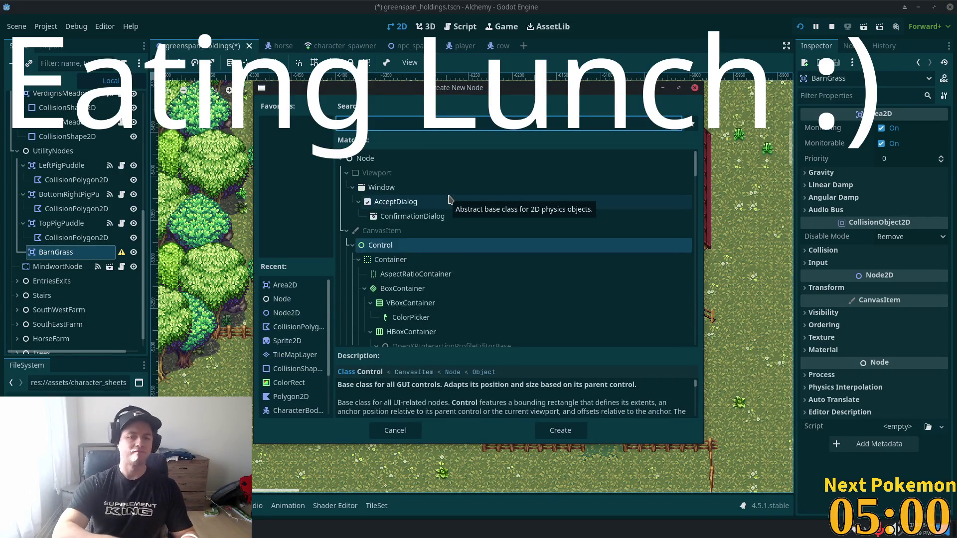
type("lision")
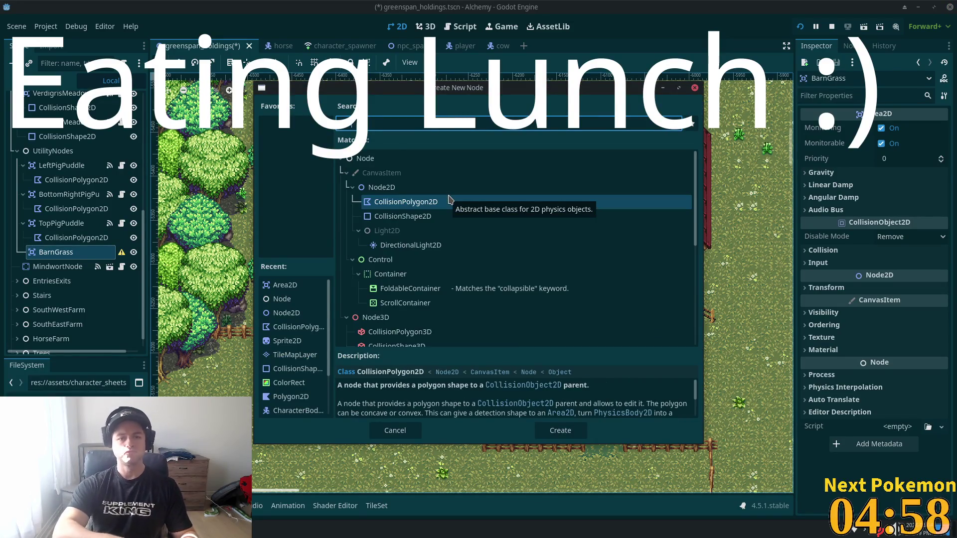
double_click(433, 217)
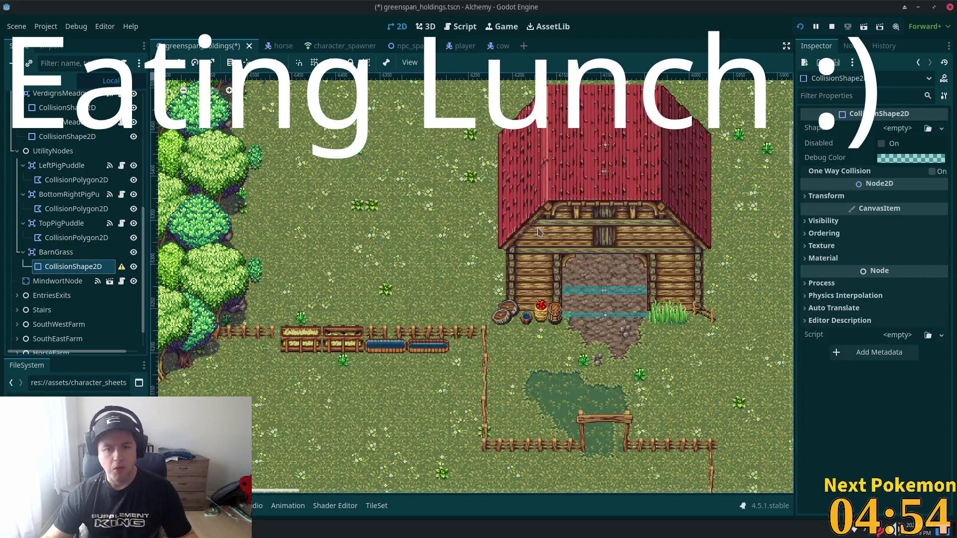
left_click(897, 128)
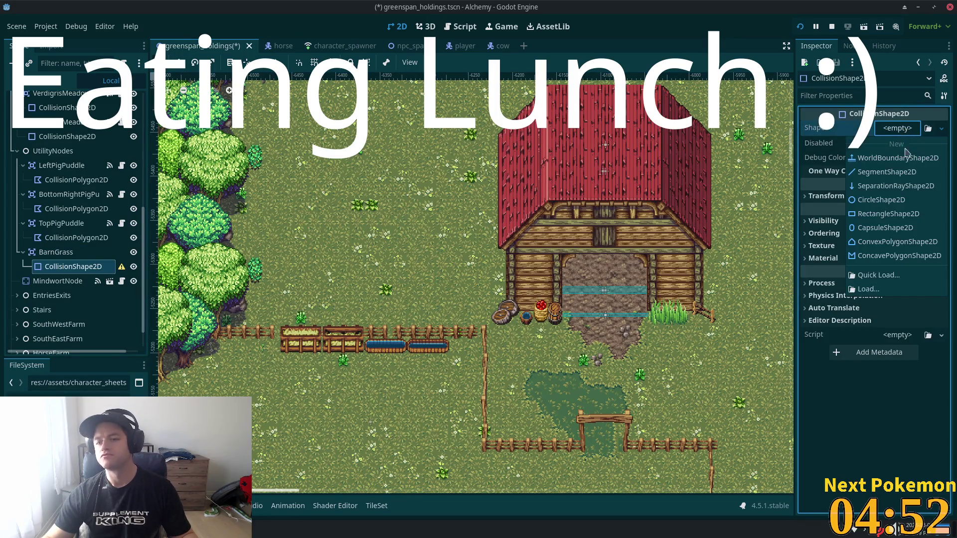
left_click(889, 214)
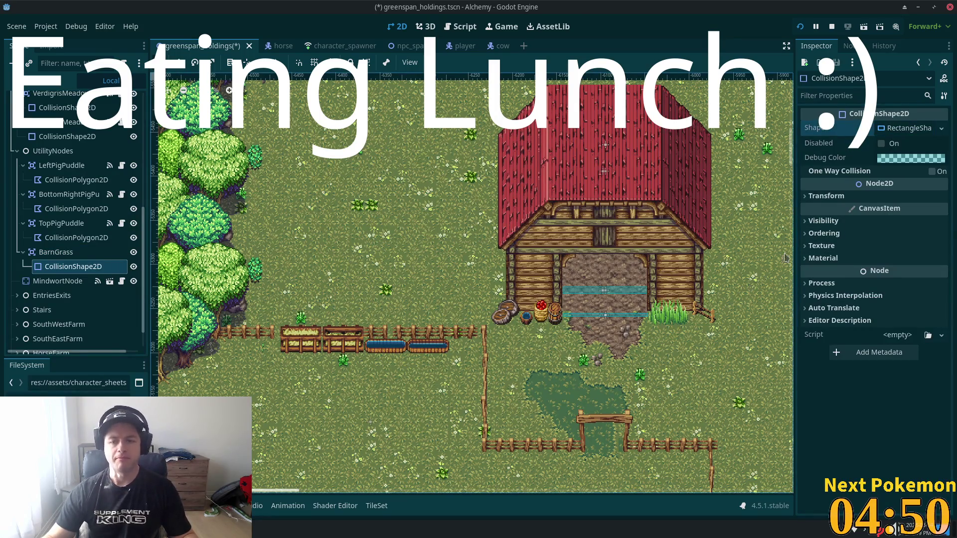
With the whole farm map in view, delete the rectangle collision shape from BarnGrass
scroll(729, 271, "up", 5)
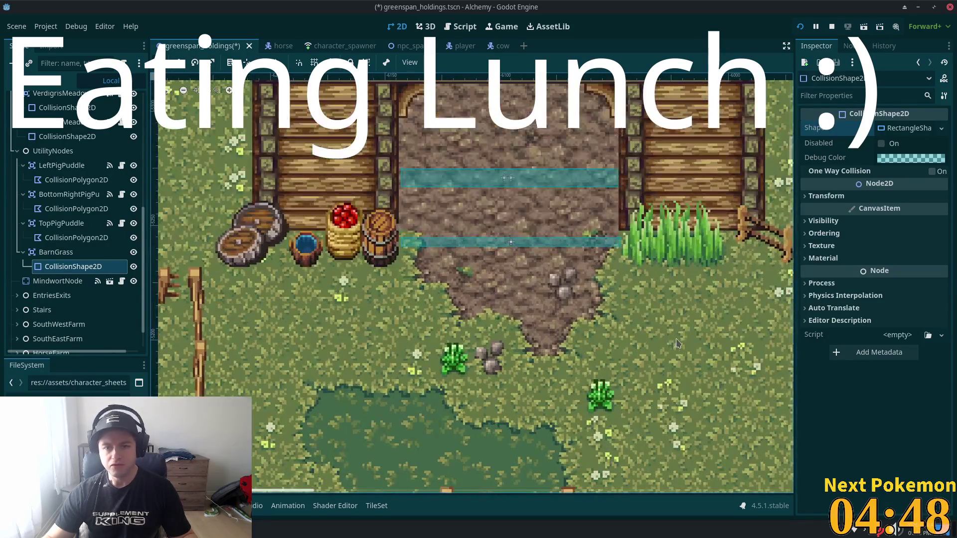
scroll(675, 343, "down", 8)
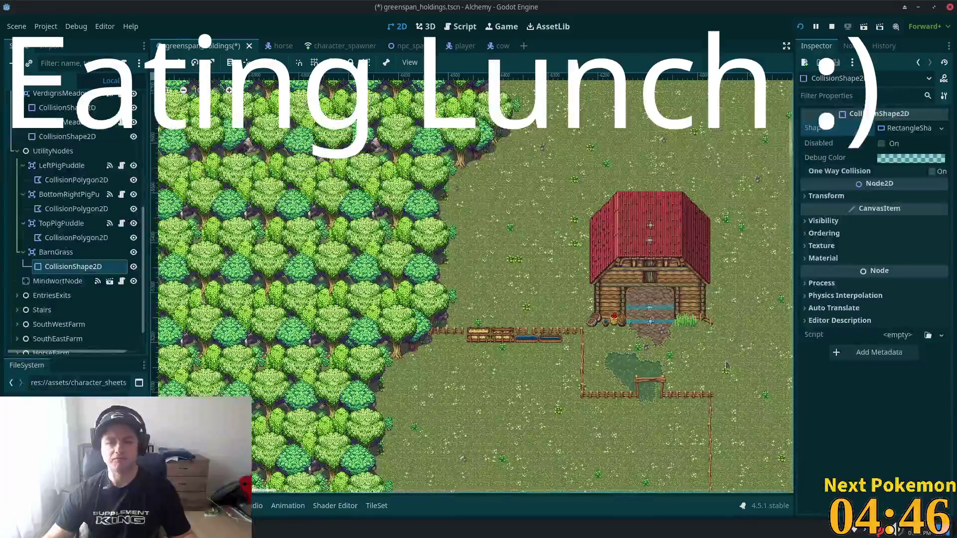
mouse_move(503, 95)
left_mouse_down()
mouse_move(411, 93)
mouse_move(400, 200)
mouse_move(186, 210)
mouse_move(562, 284)
left_mouse_up()
scroll(561, 284, "up", 5)
scroll(418, 415, "down", 5)
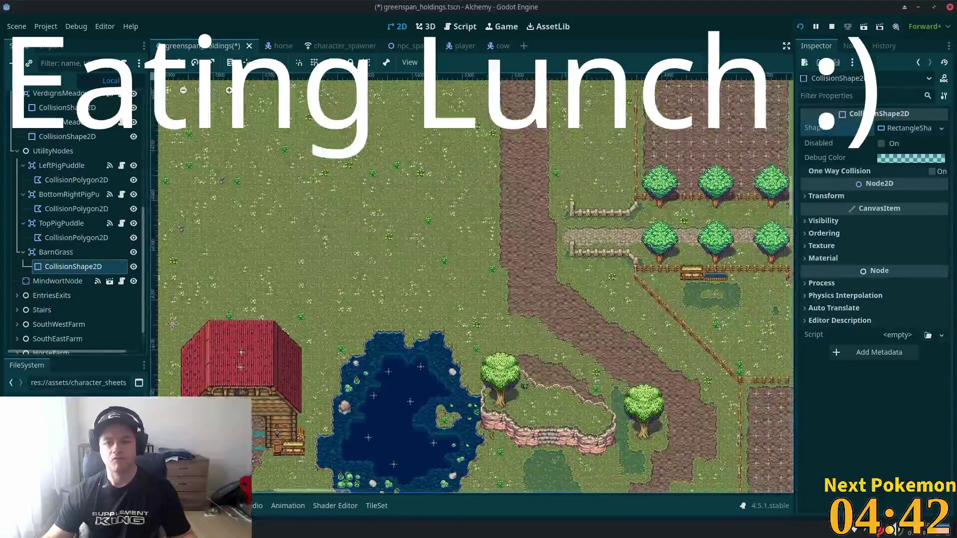
scroll(418, 414, "down", 8)
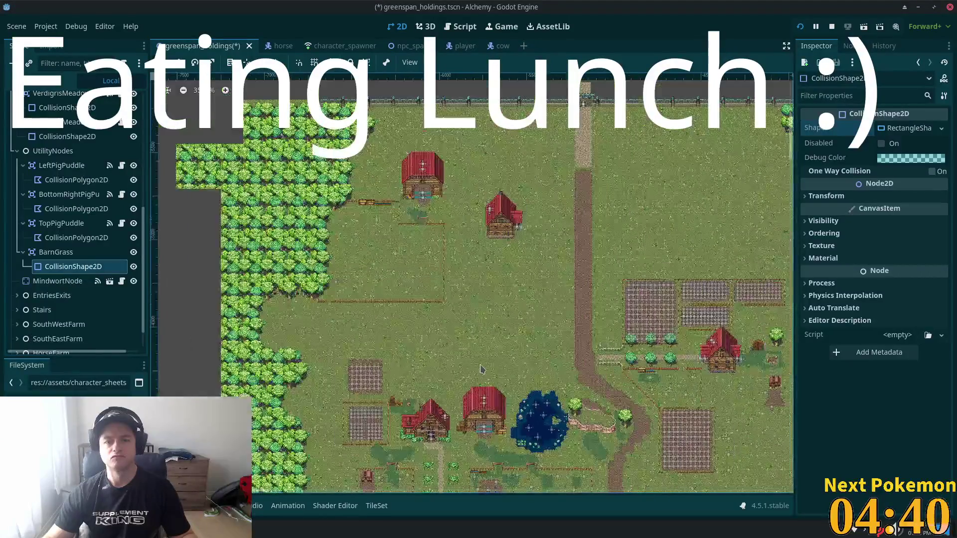
scroll(488, 375, "down", 4)
mouse_move(488, 375)
left_mouse_down()
mouse_move(311, 81)
mouse_move(371, 186)
mouse_move(360, 170)
left_mouse_up()
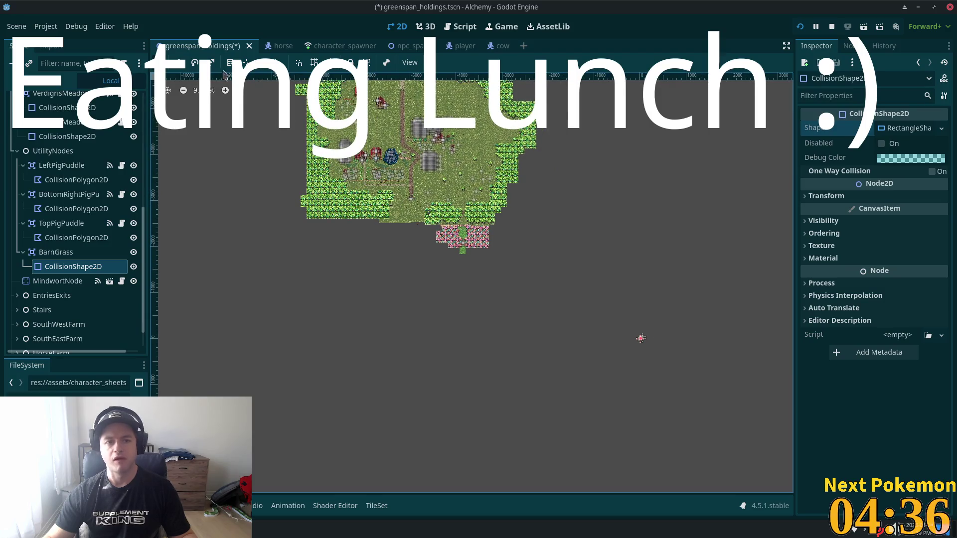
left_click(182, 66)
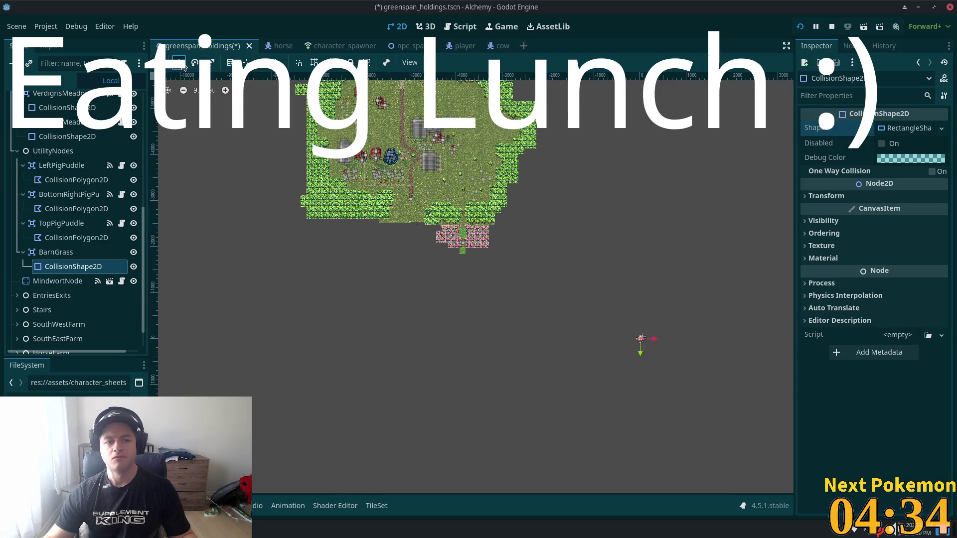
left_click(75, 270)
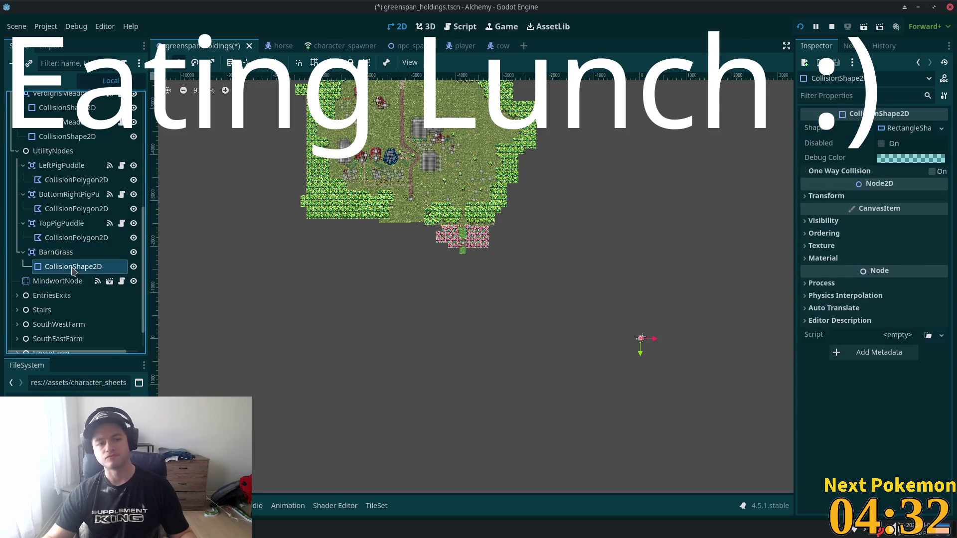
key("Delete")
left_click(516, 281)
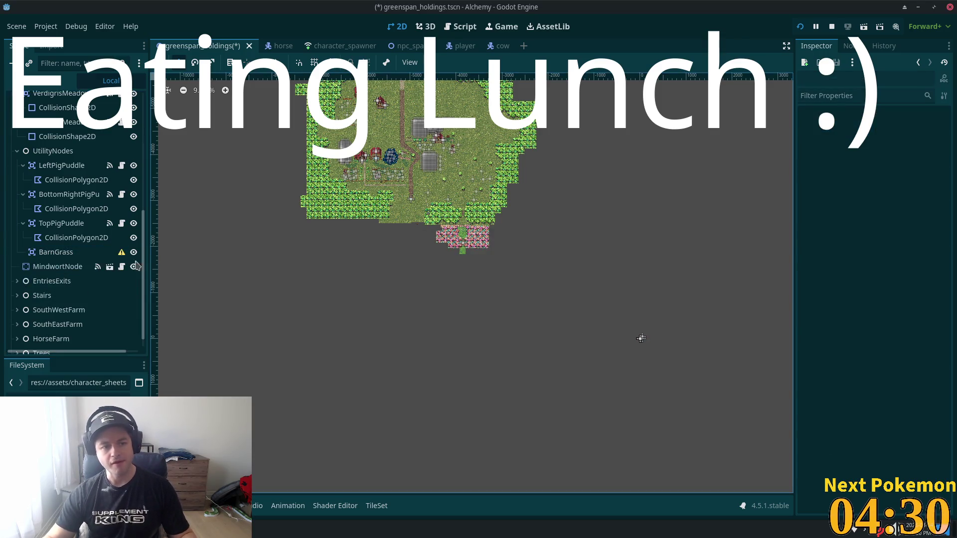
Add a CollisionPolygon2D child under BarnGrass and zoom in on the barn grass
key("ctrl+a")
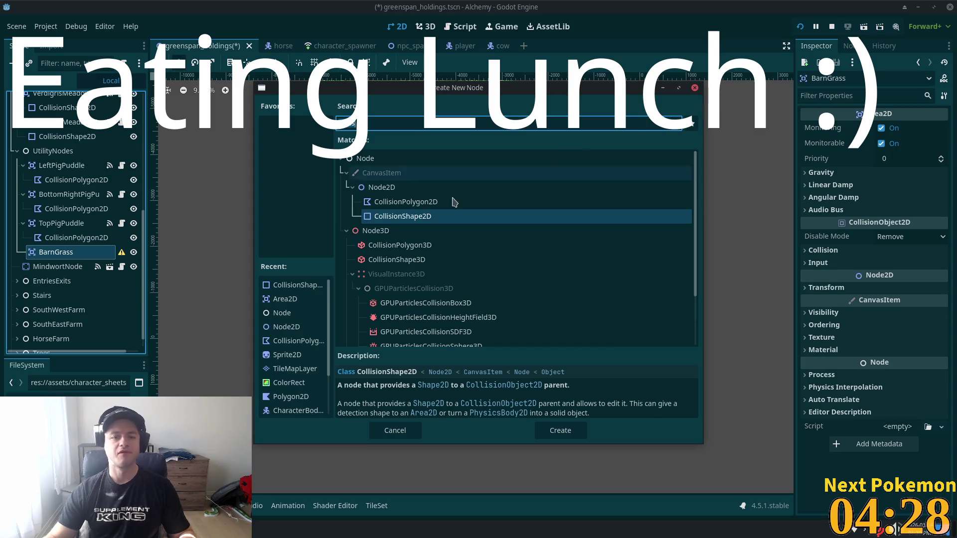
double_click(406, 202)
scroll(407, 199, "up", 6)
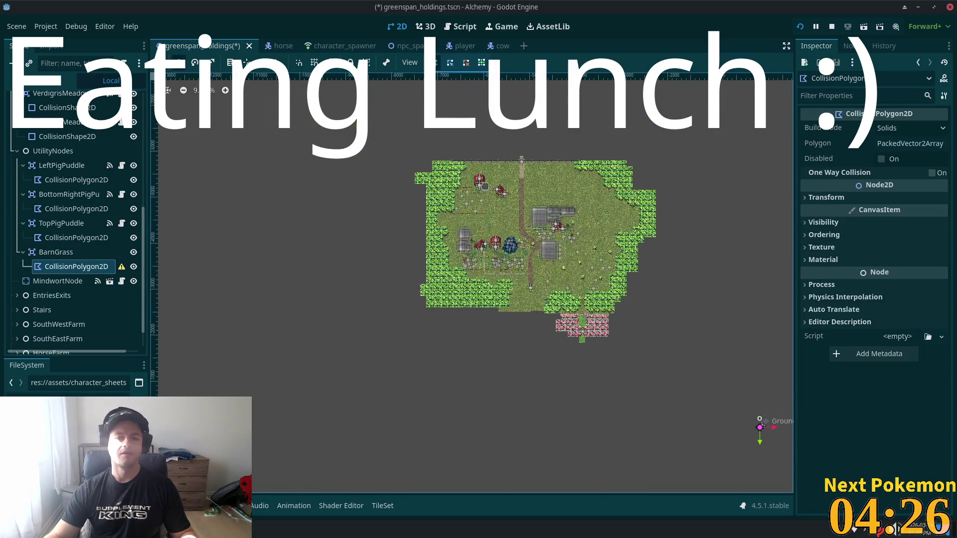
scroll(484, 195, "up", 8)
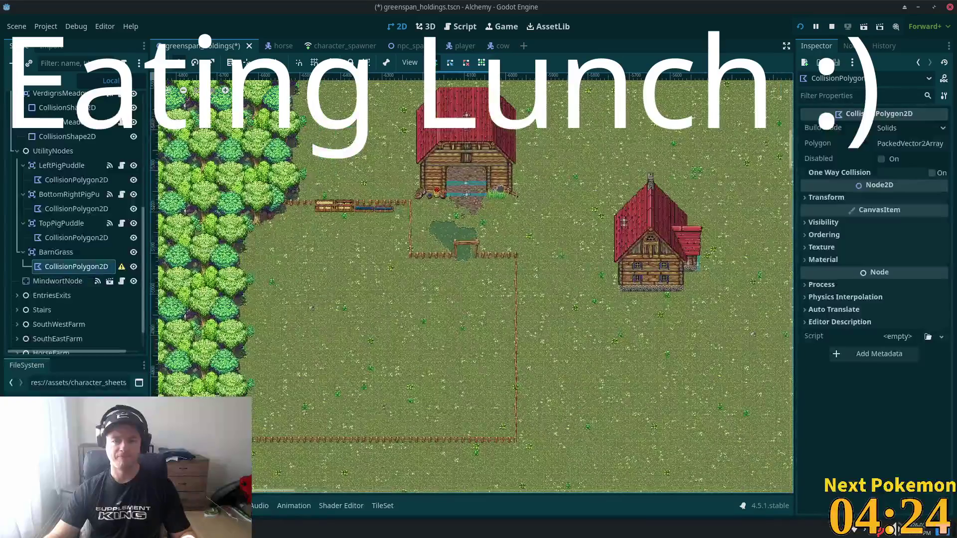
scroll(458, 185, "up", 2)
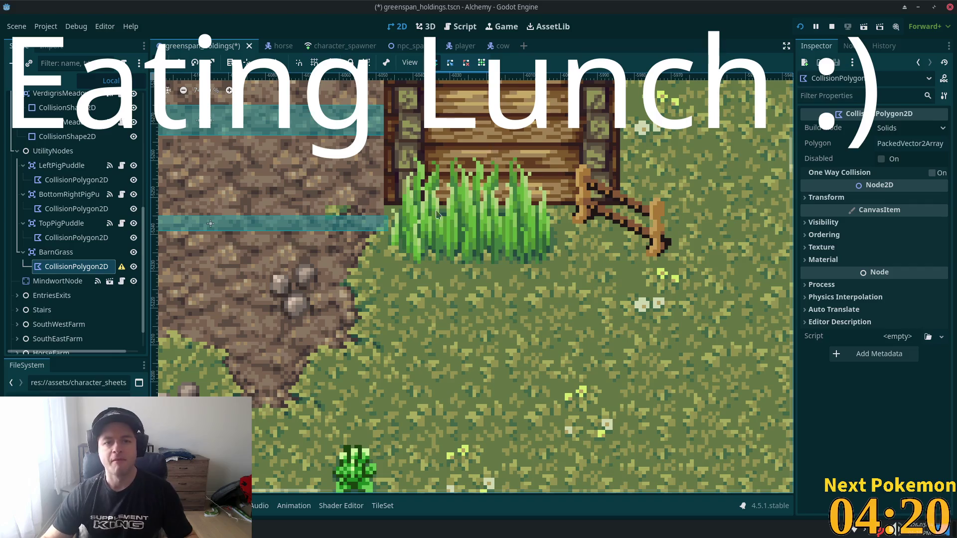
Draw the polygon around the tall grass patch at the barn entrance and save the scene
left_click(406, 212)
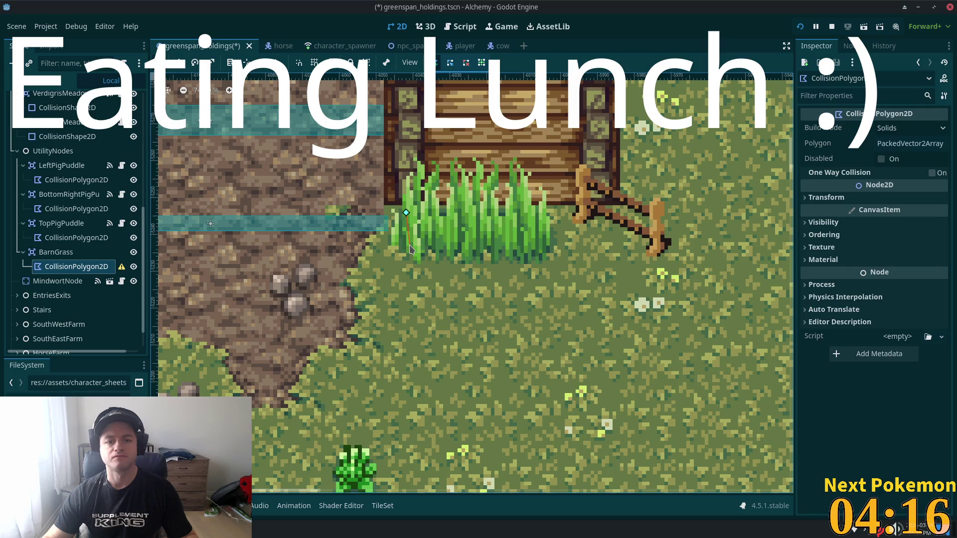
left_click(539, 245)
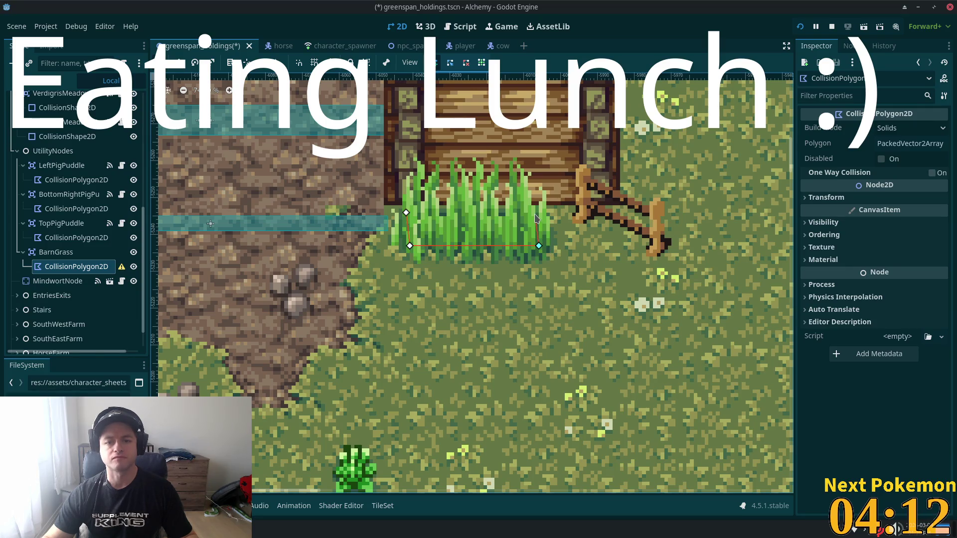
left_click(406, 214)
key("ctrl+s")
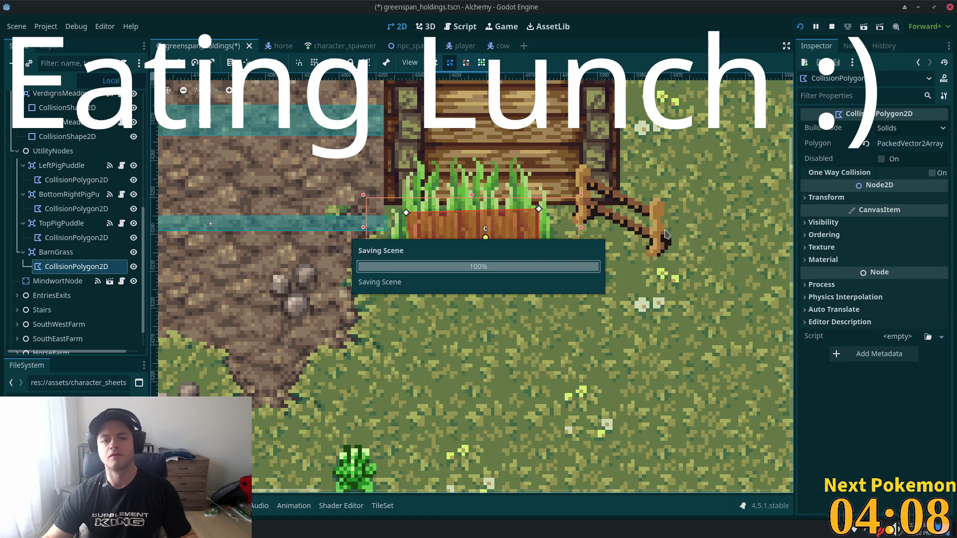
left_click(111, 255)
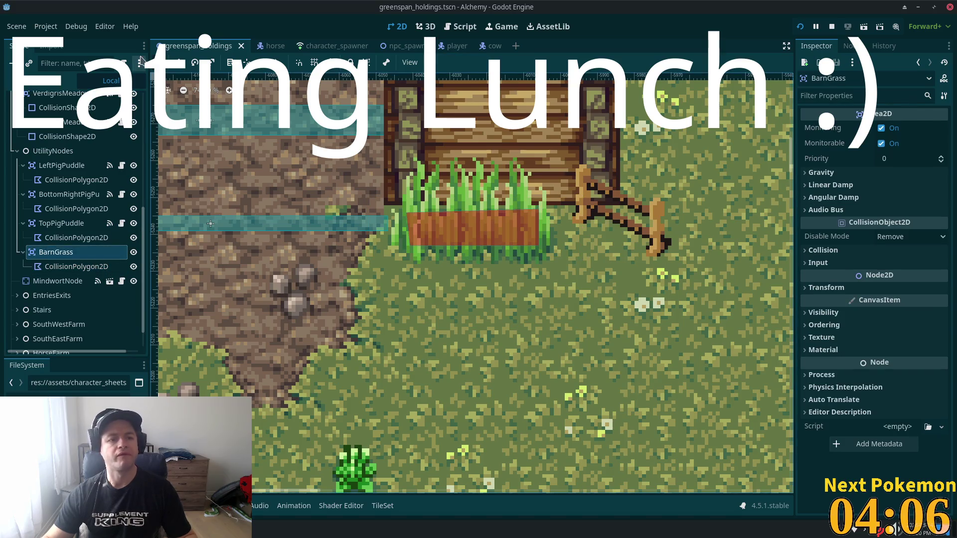
Attach the existing res://utility_scenes/highgrass.gd script to BarnGrass
left_click(123, 63)
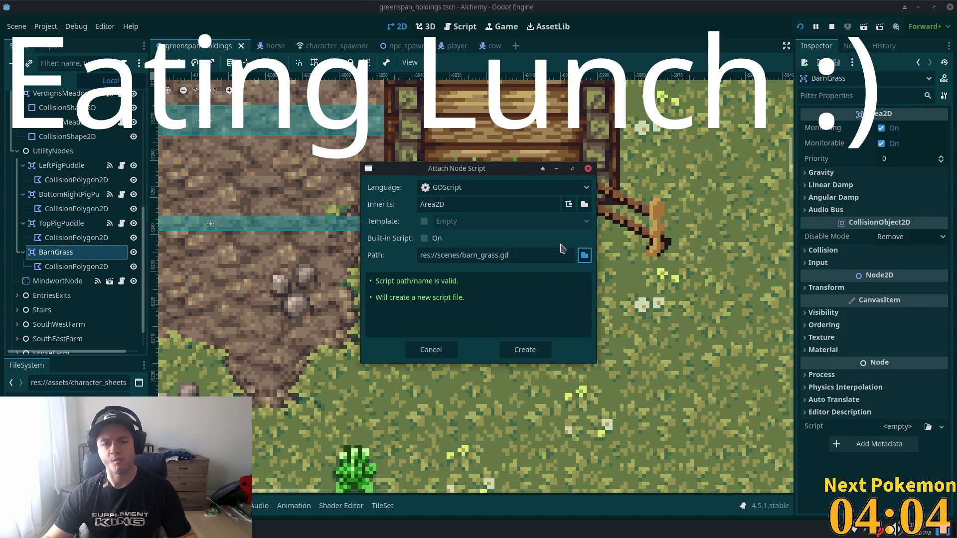
left_click(585, 255)
left_click(253, 108)
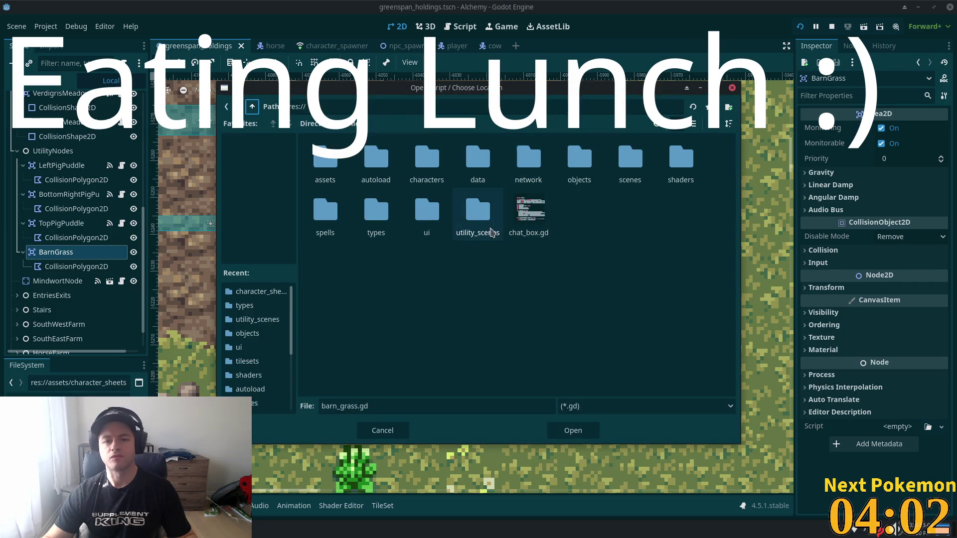
double_click(477, 212)
double_click(437, 164)
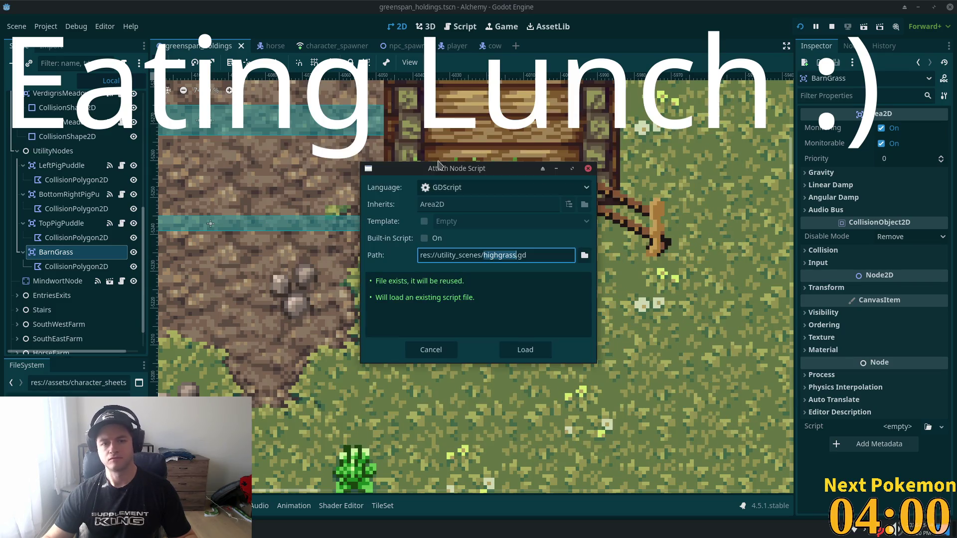
left_click(527, 349)
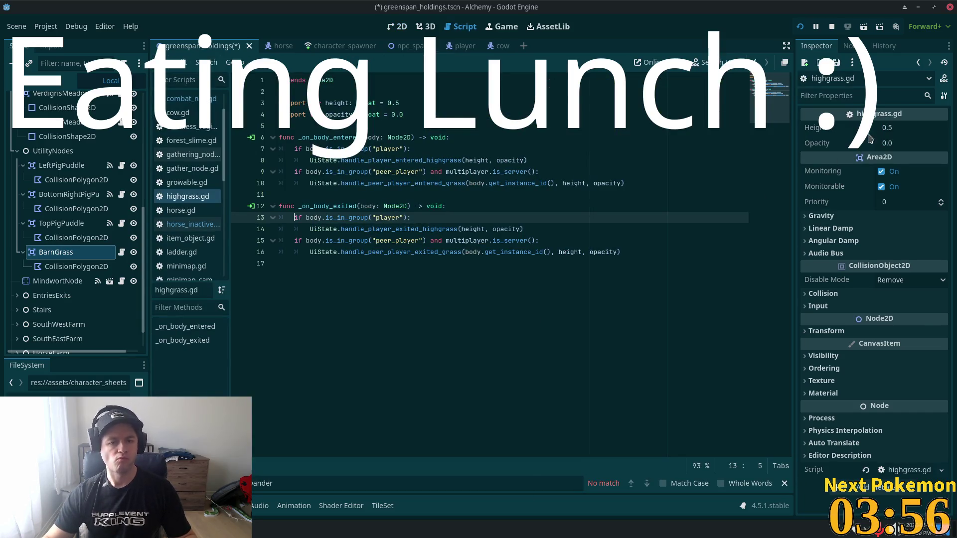
Set BarnGrass's Opacity to 0.1 and save the scene
left_click(894, 146)
type("0.")
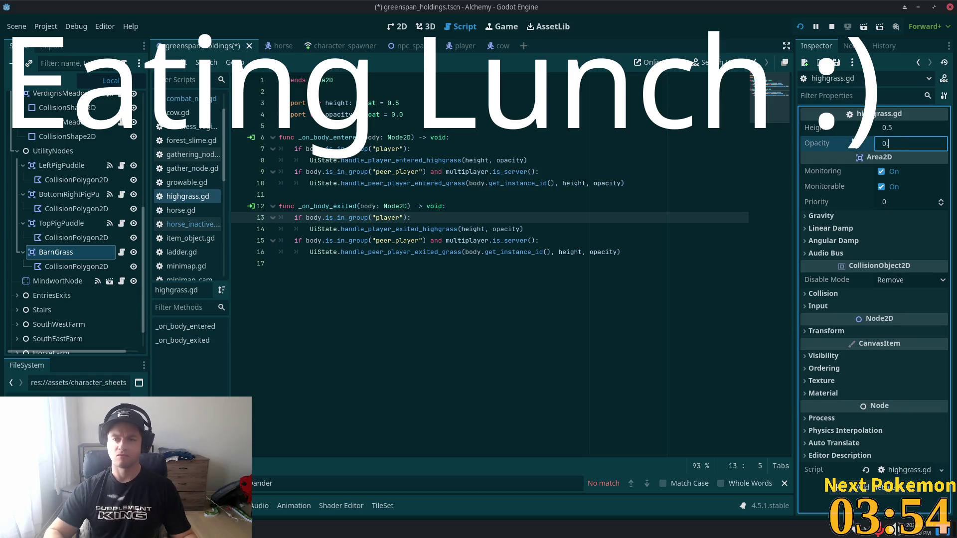
type("1")
key("Tab")
key("ctrl+s")
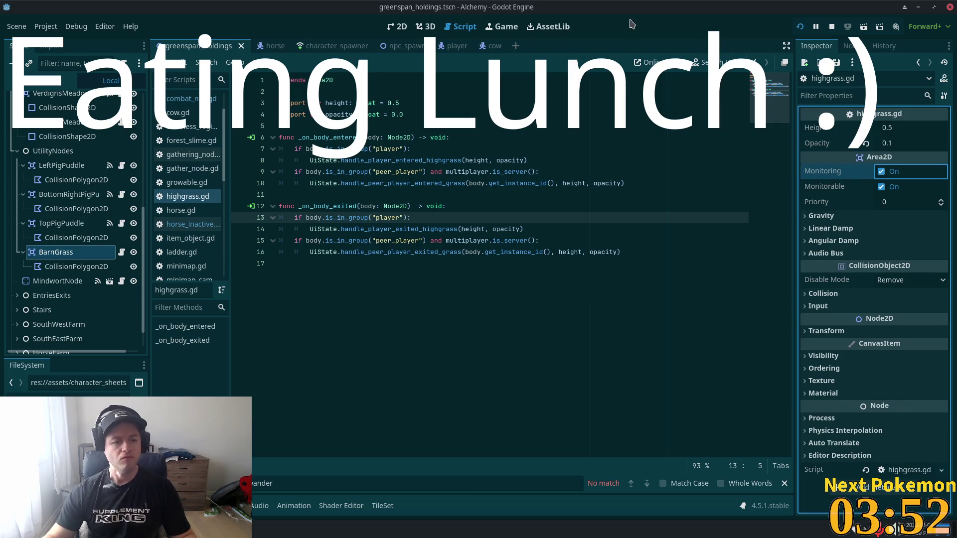
Connect BarnGrass's body_entered signal to the script's _on_body_entered function
left_click(848, 45)
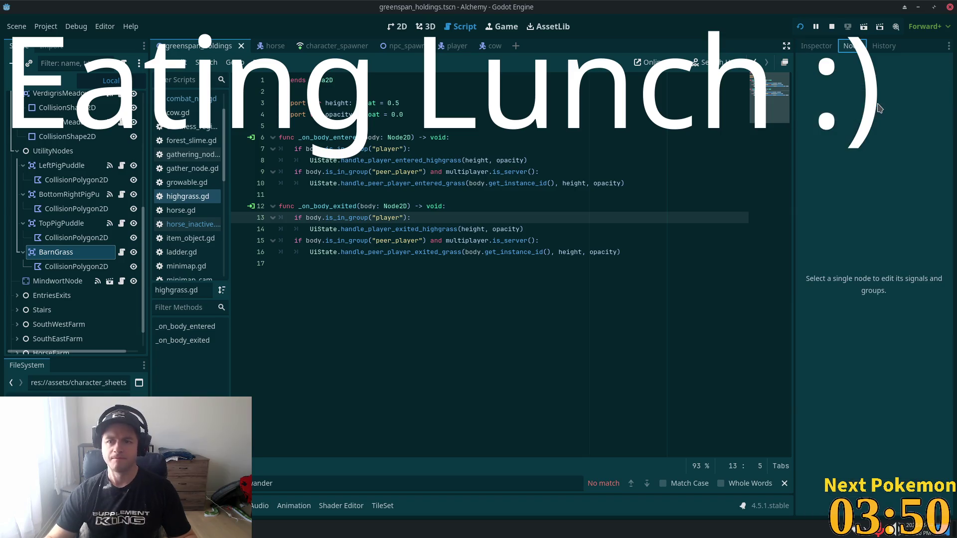
left_click(55, 251)
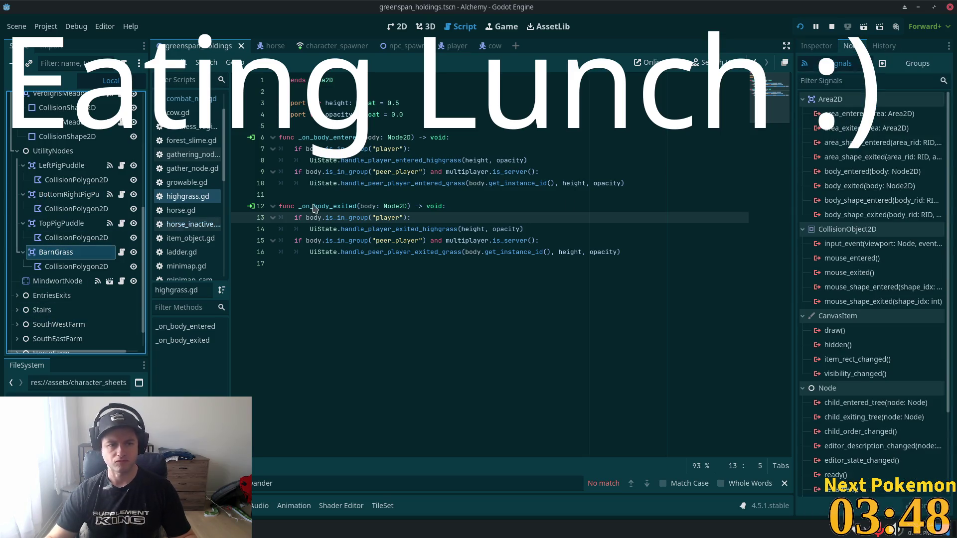
double_click(872, 172)
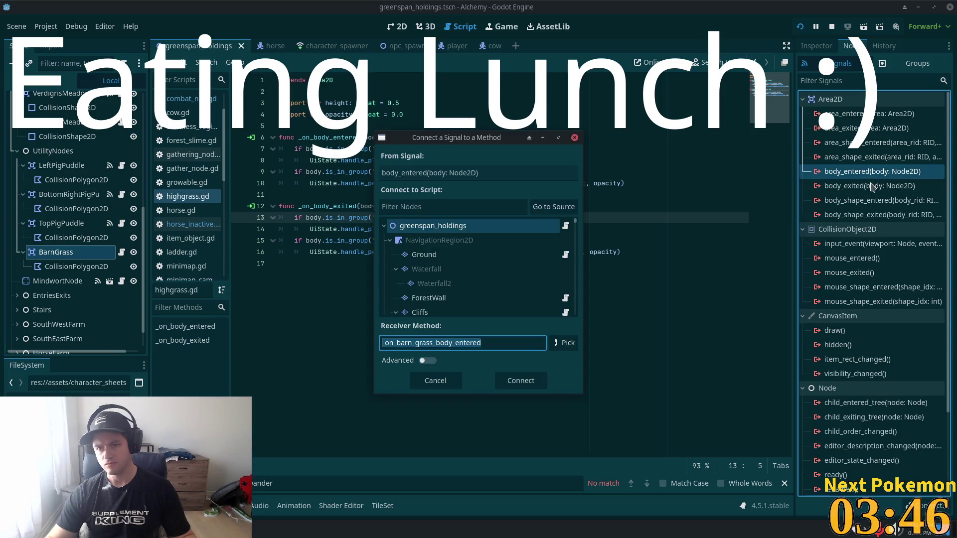
left_click(564, 212)
left_click(521, 381)
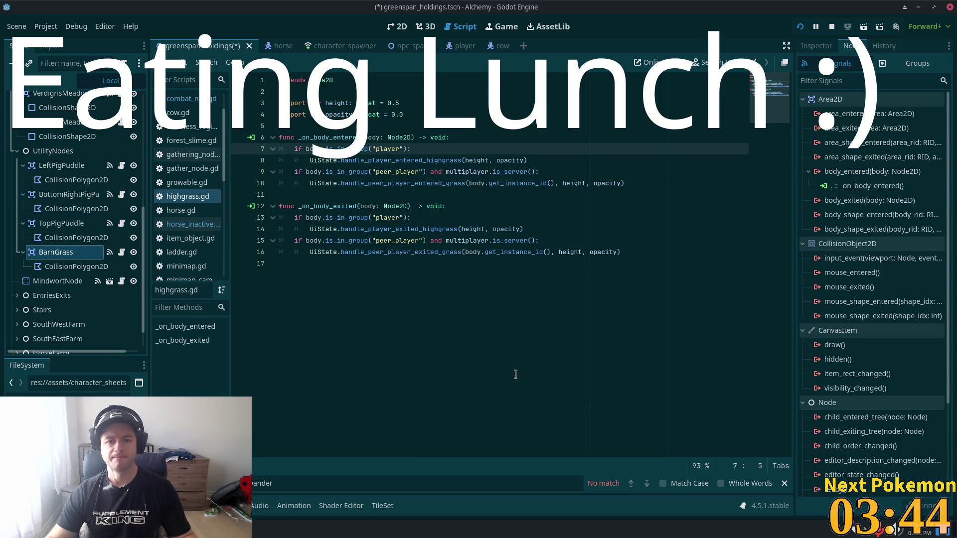
Connect body_exited to _on_body_exited and save the scene
double_click(888, 200)
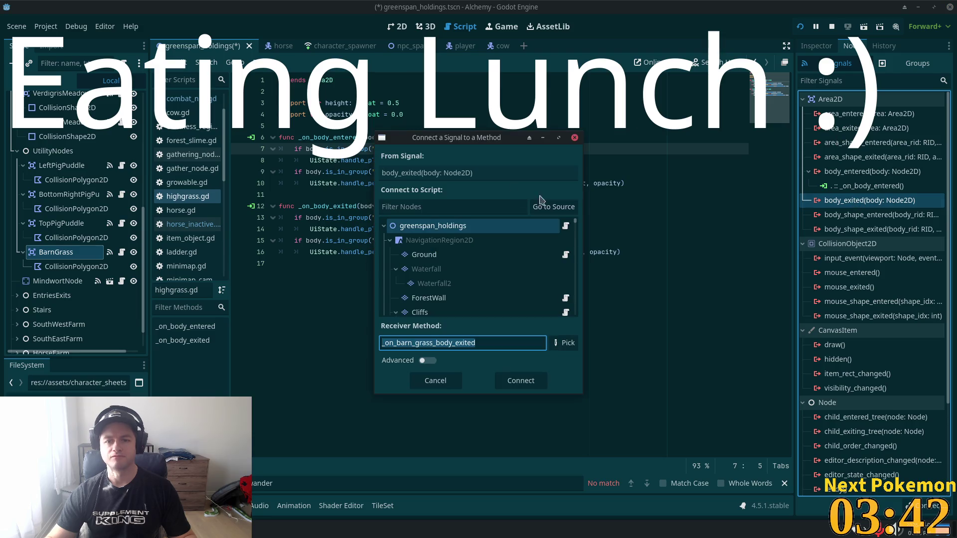
left_click(550, 206)
left_click(511, 381)
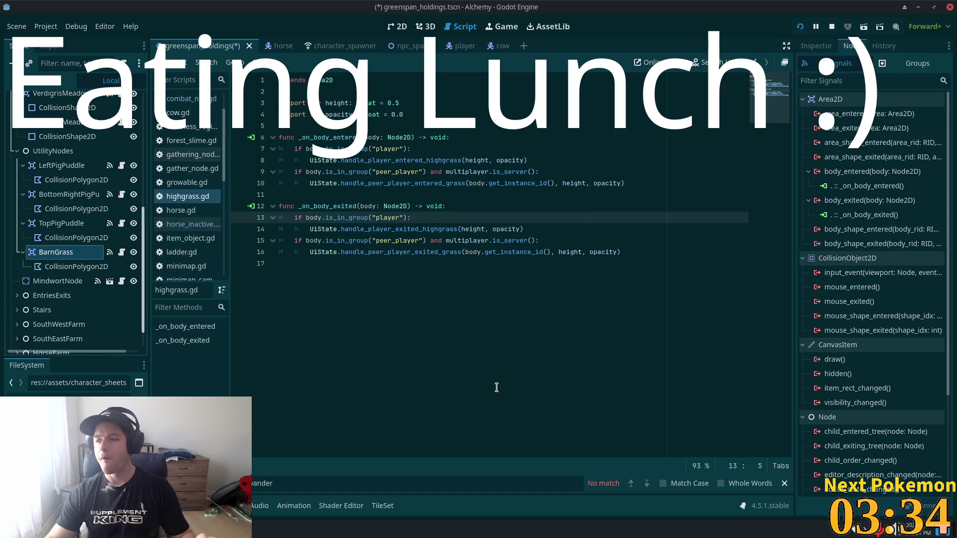
key("ctrl+s")
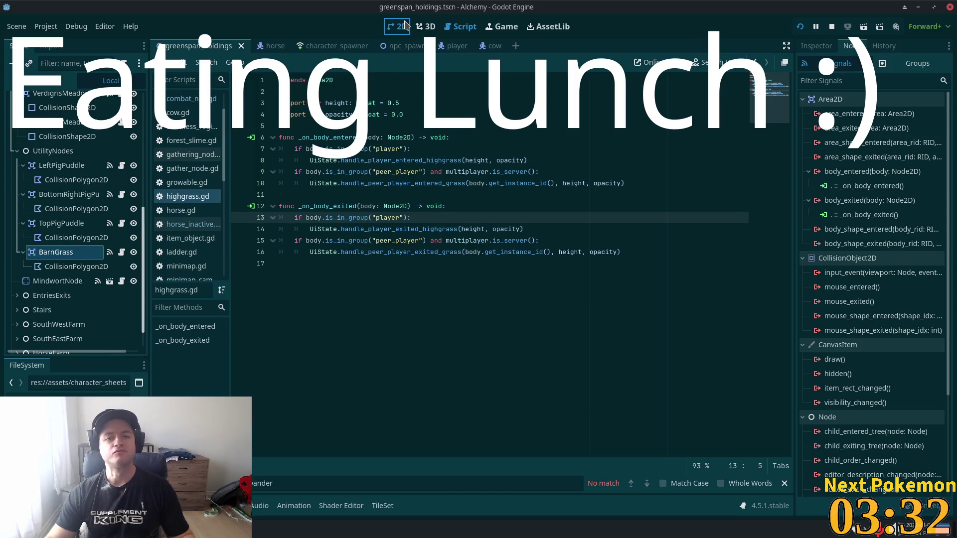
Run the game, submit the login, and walk the player out of the barn toward the tall grass
left_click(398, 27)
left_click(800, 28)
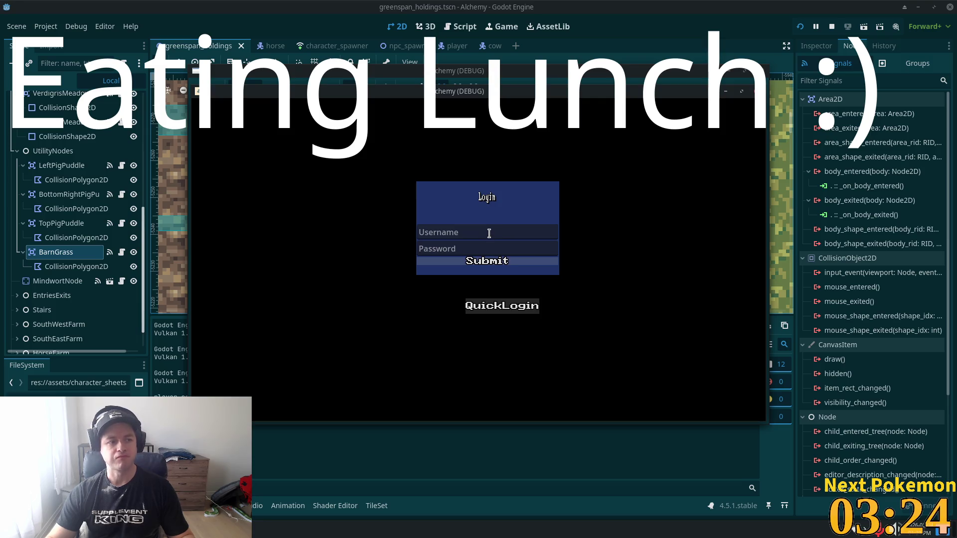
key("Return")
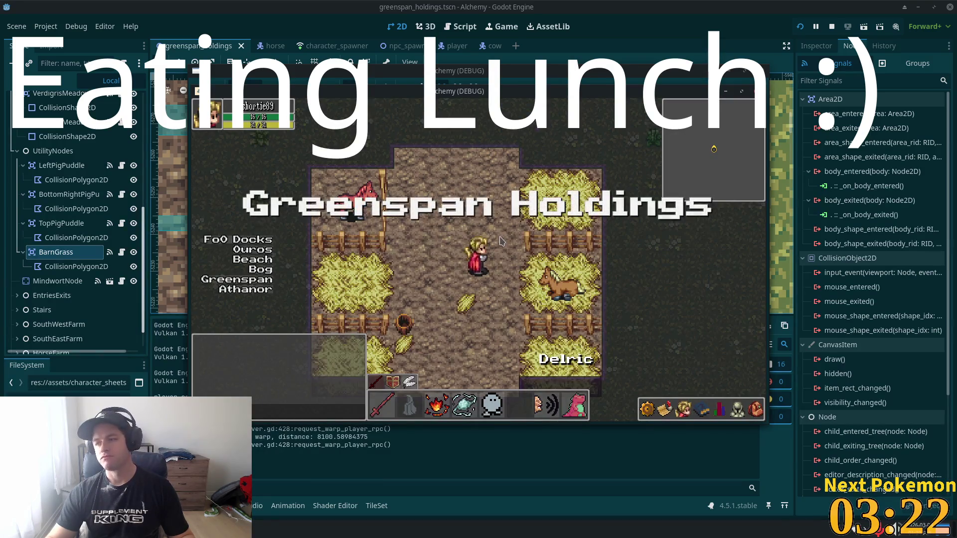
key("Down")
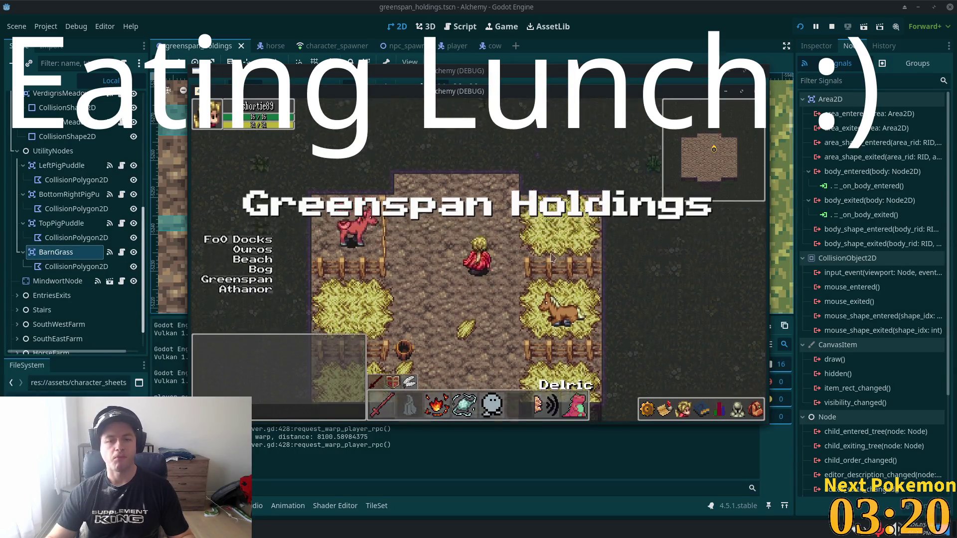
key("Up")
key("Right")
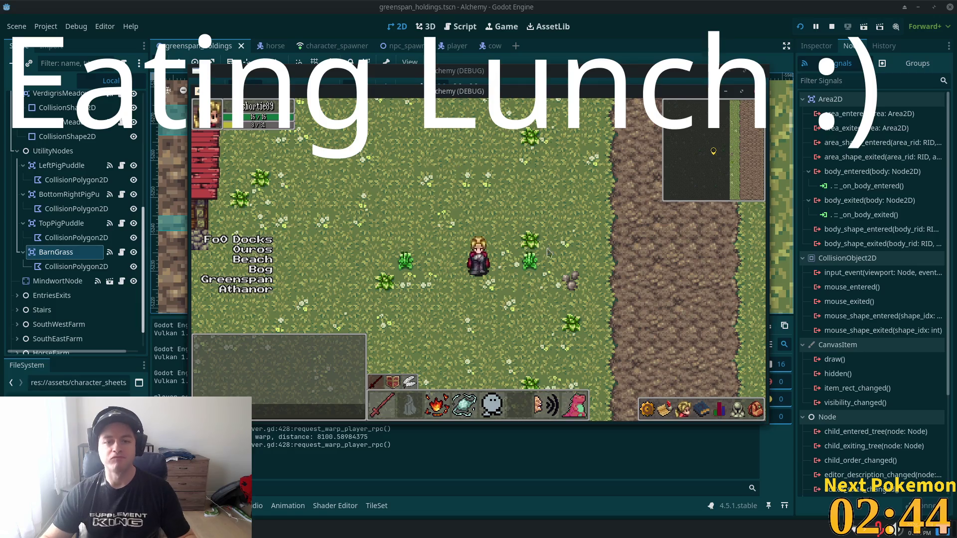
Stop the game with F8 and survey the map's farm plots, pond and lower barns
key("F8")
scroll(533, 209, "down", 4)
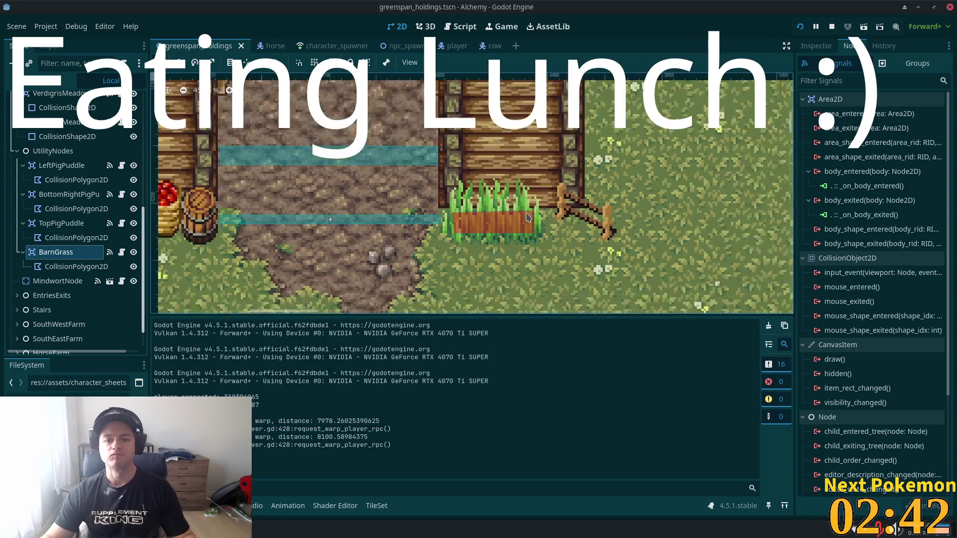
scroll(533, 209, "down", 5)
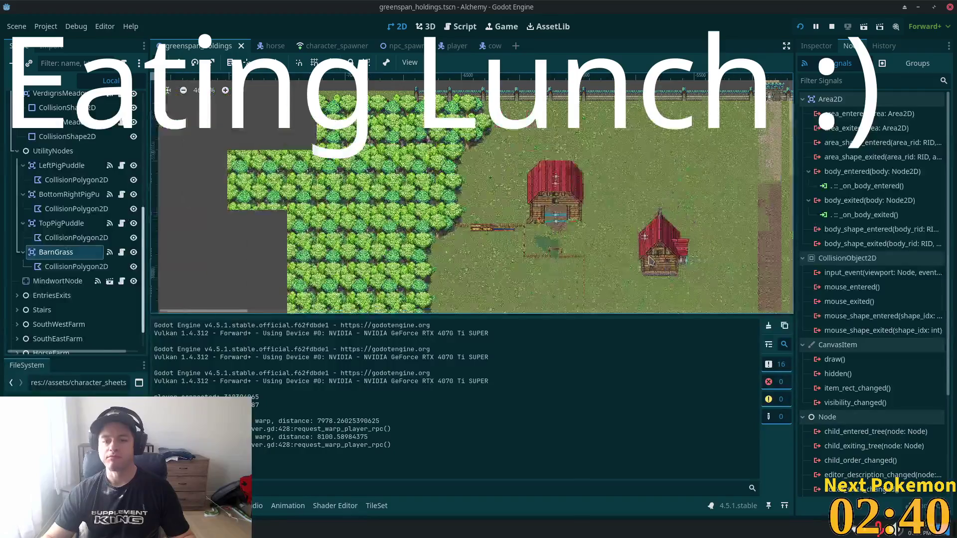
left_click_drag(581, 230, 479, 159)
scroll(580, 241, "down", 3)
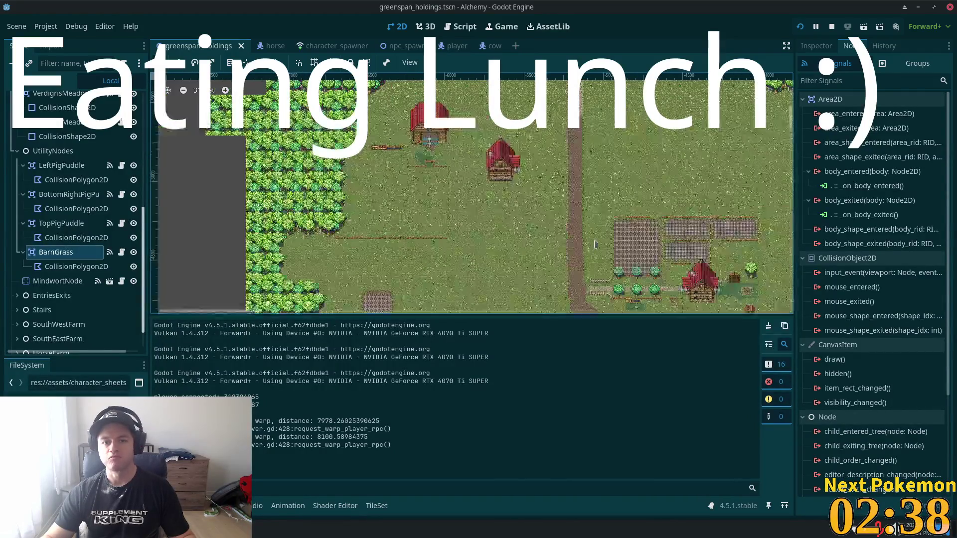
left_click_drag(586, 233, 516, 182)
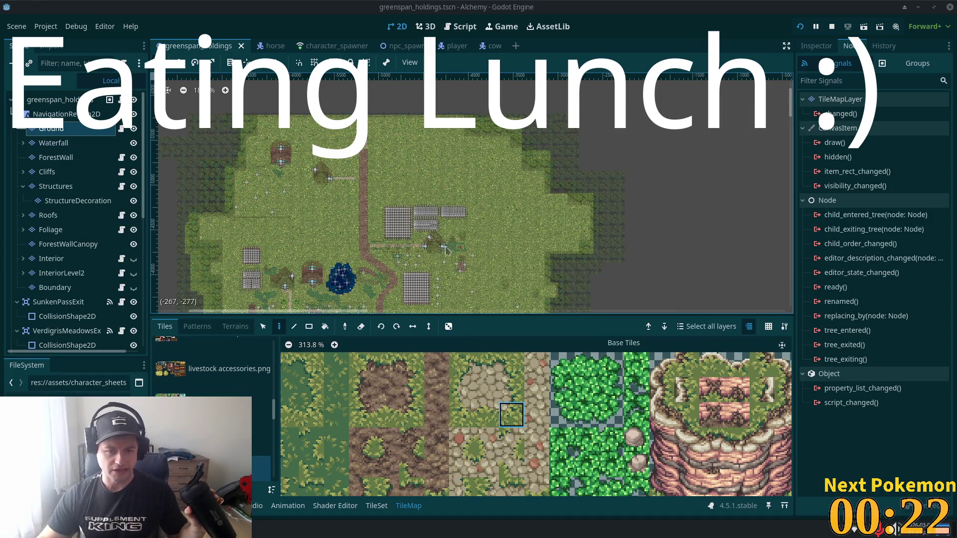
Bring the running game window back to the front
left_click(269, 463)
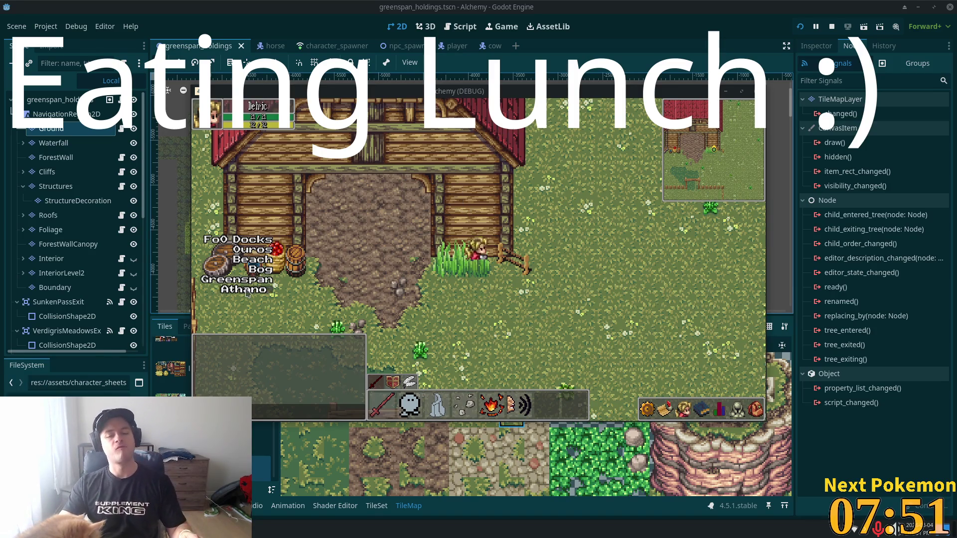
Walk the player from the barn down past the horse pen to the fence and back
key("Left")
key("Down")
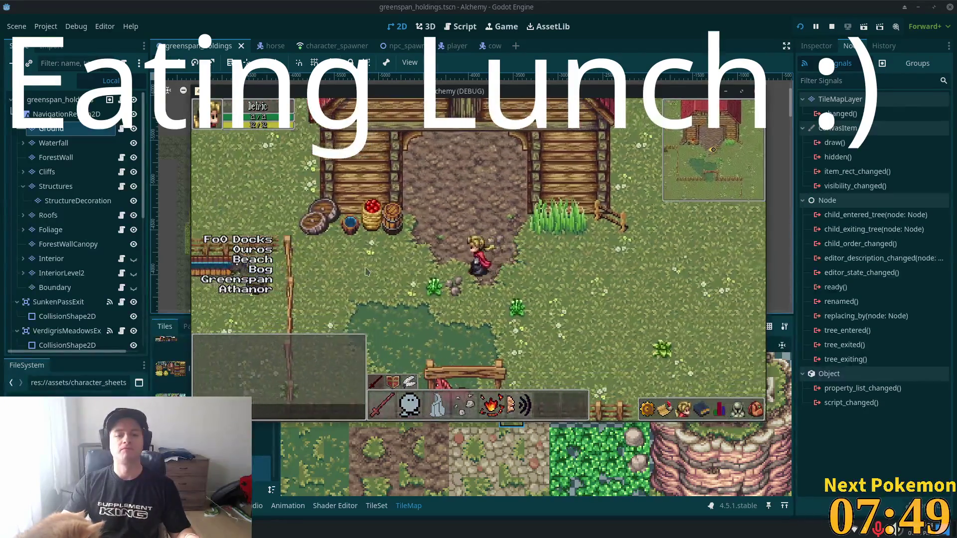
key("Down")
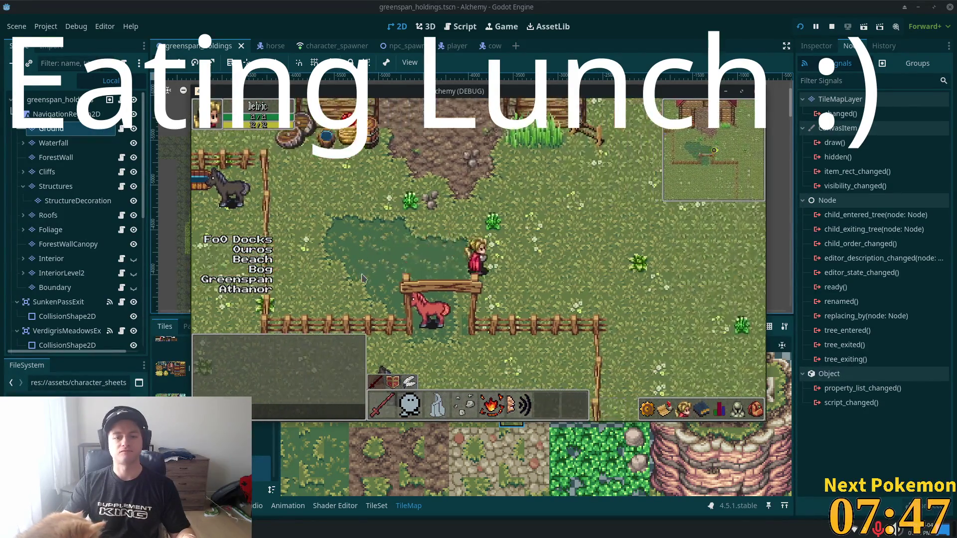
key("Down")
key("Left")
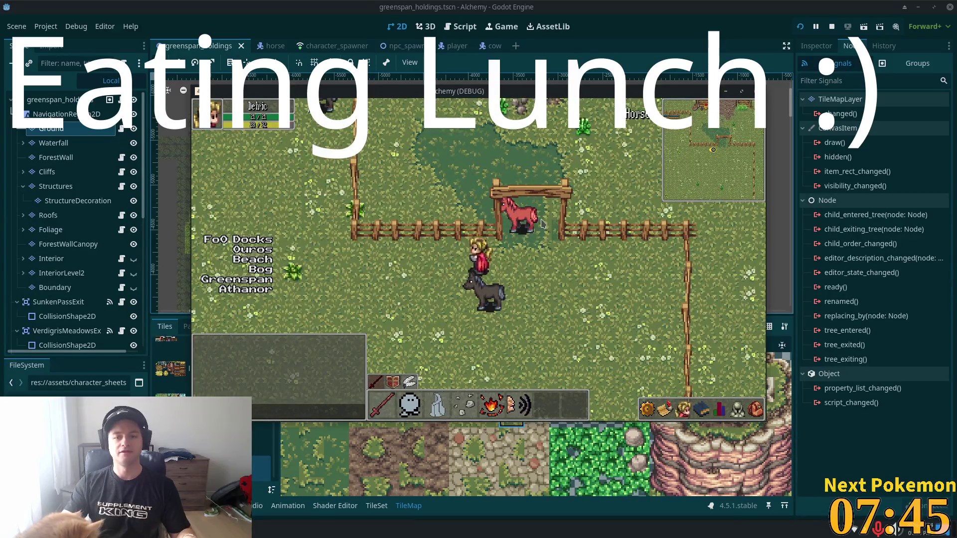
key("Up")
key("Left")
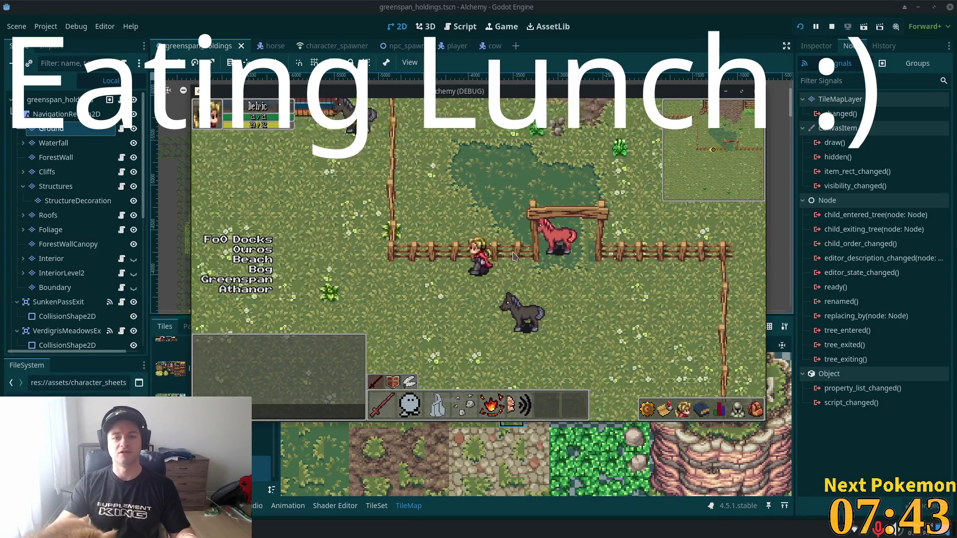
key("Down")
key("Left")
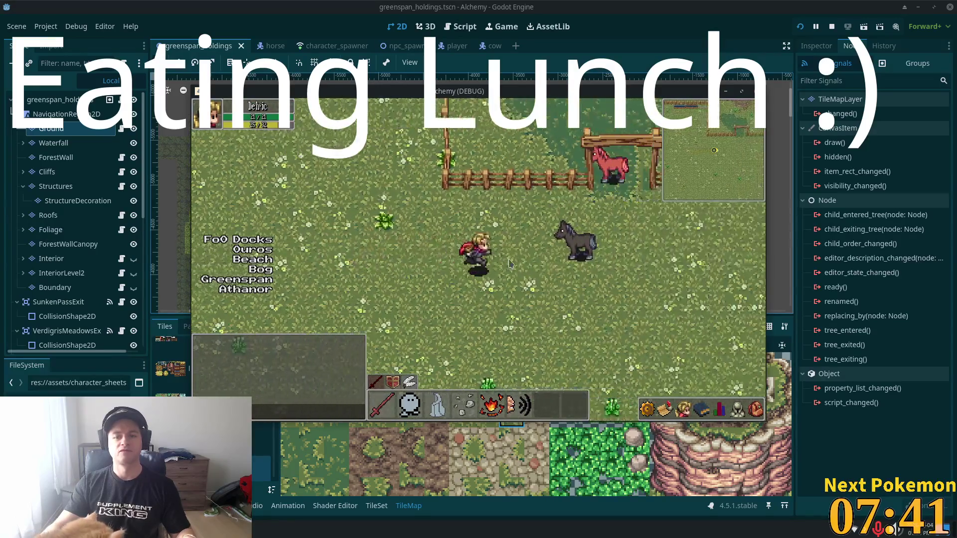
key("Right")
key("Up")
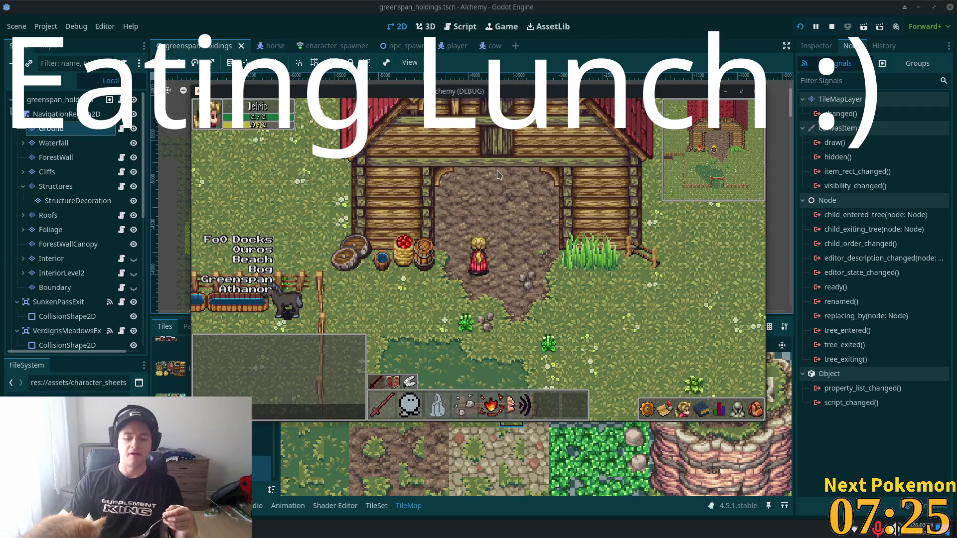
Enter the barn, walk into the red-roofed house, then return to the editor's farm map
key("w")
key("d")
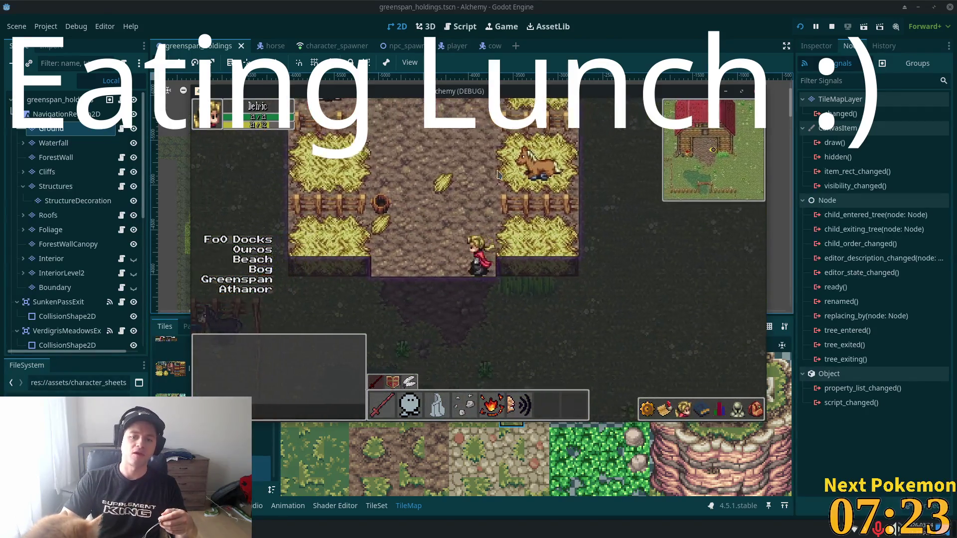
key("s")
key("d")
key("d")
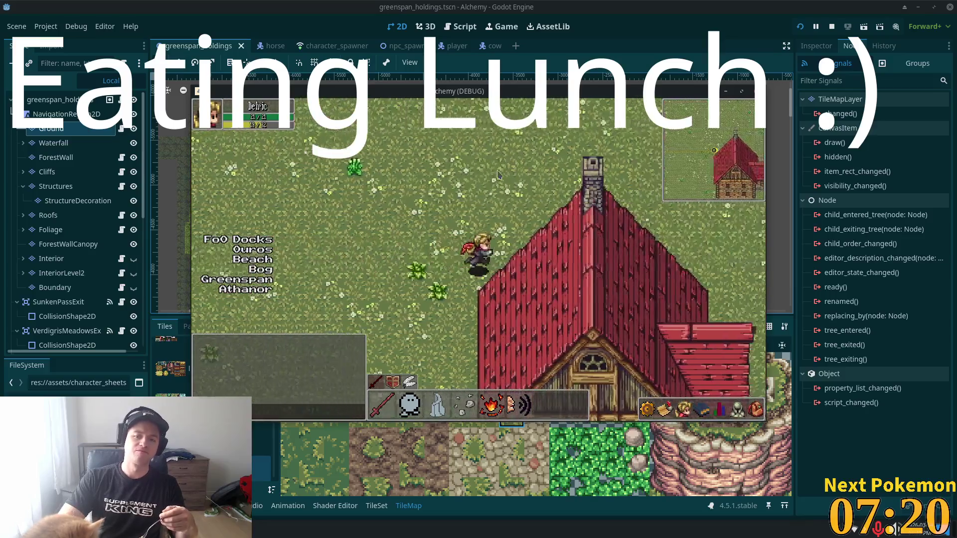
key("s")
key("d")
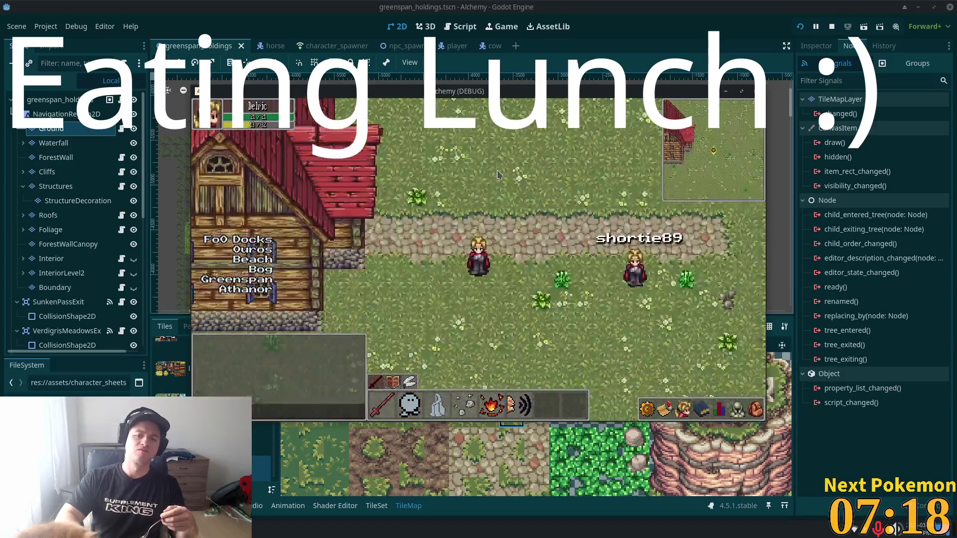
key("a")
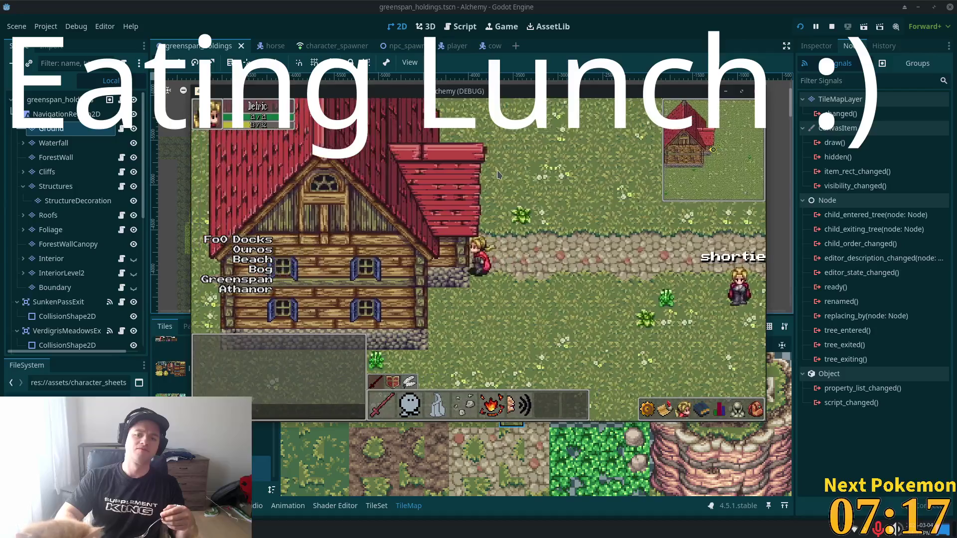
key("w")
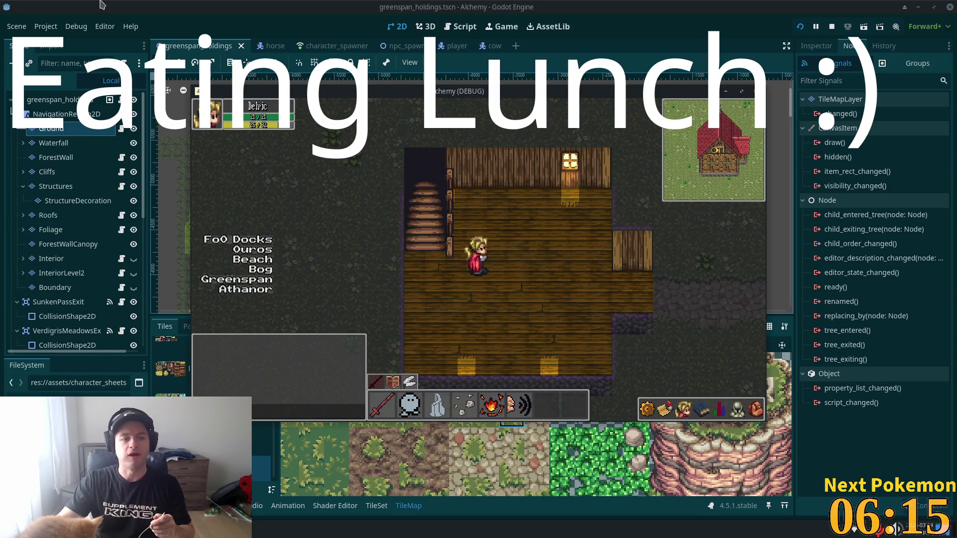
left_click(66, 188)
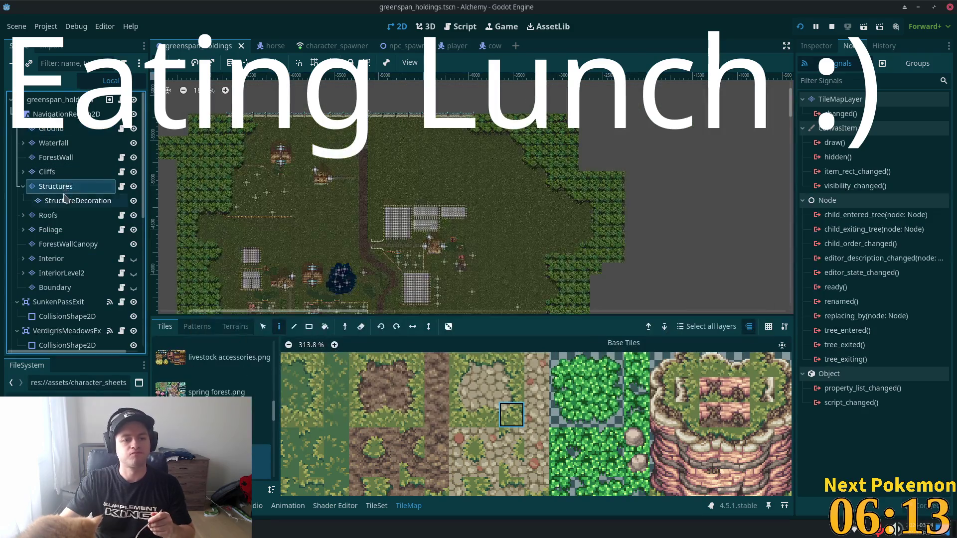
scroll(310, 186, "up", 10)
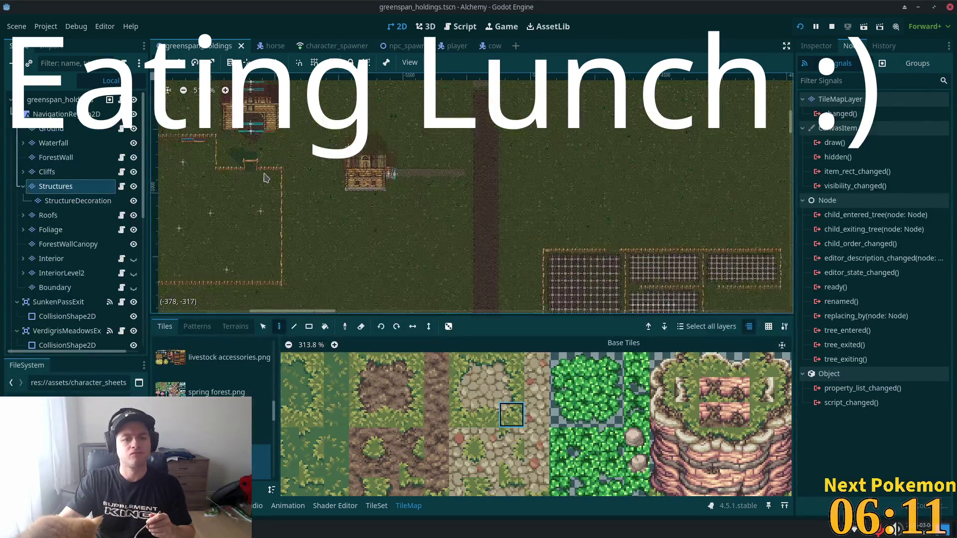